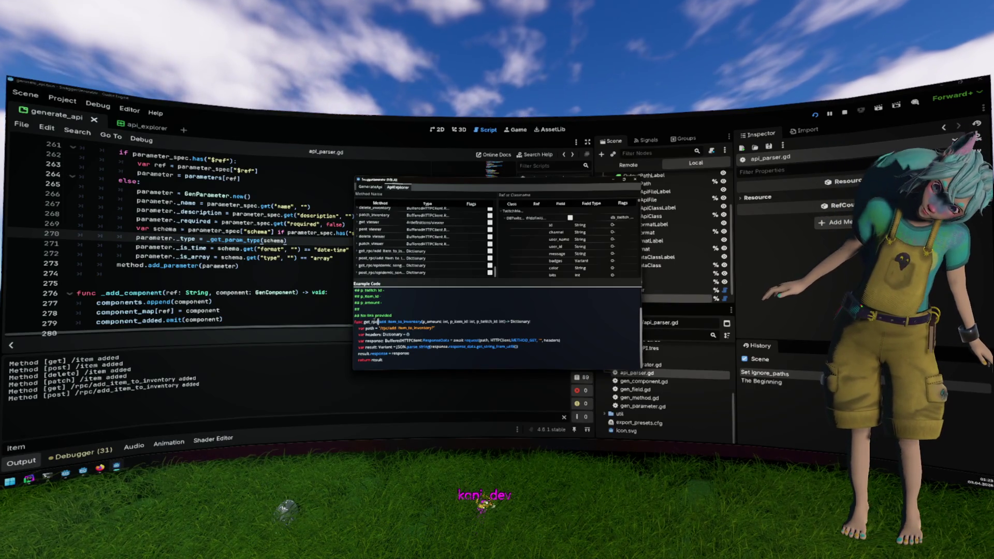
# Select get_rpc in the example code, then close the floating API explorer window.
pyautogui.doubleClick(371, 321)
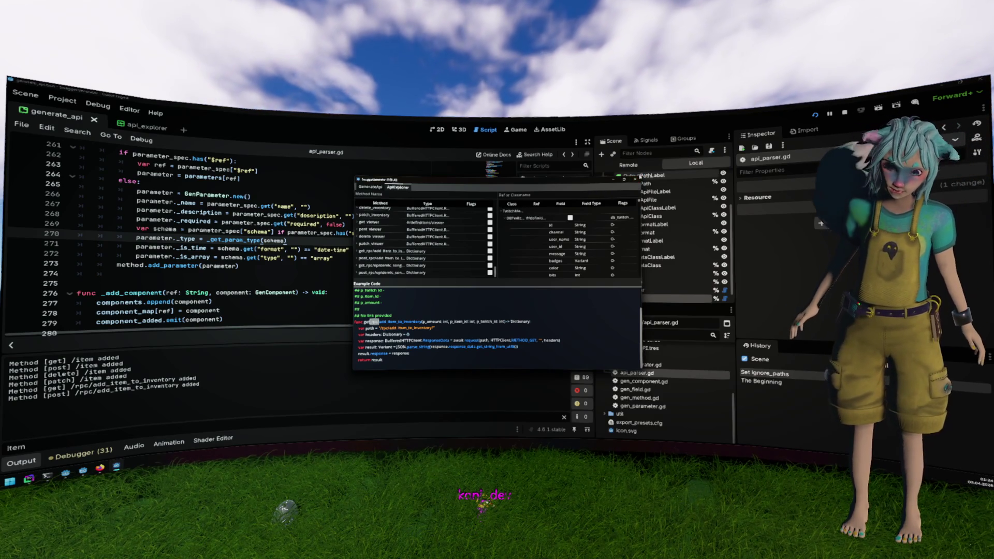
pyautogui.click(637, 178)
# Review the 'required' parameter handling around line 269 of api_parser.gd.
pyautogui.doubleClick(304, 224)
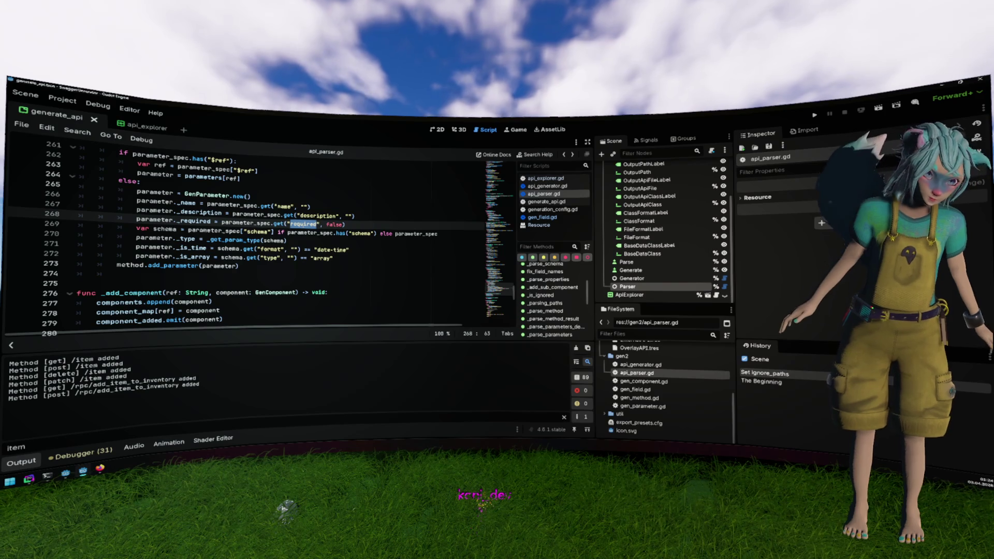
pyautogui.scroll(-2, 308, 229)
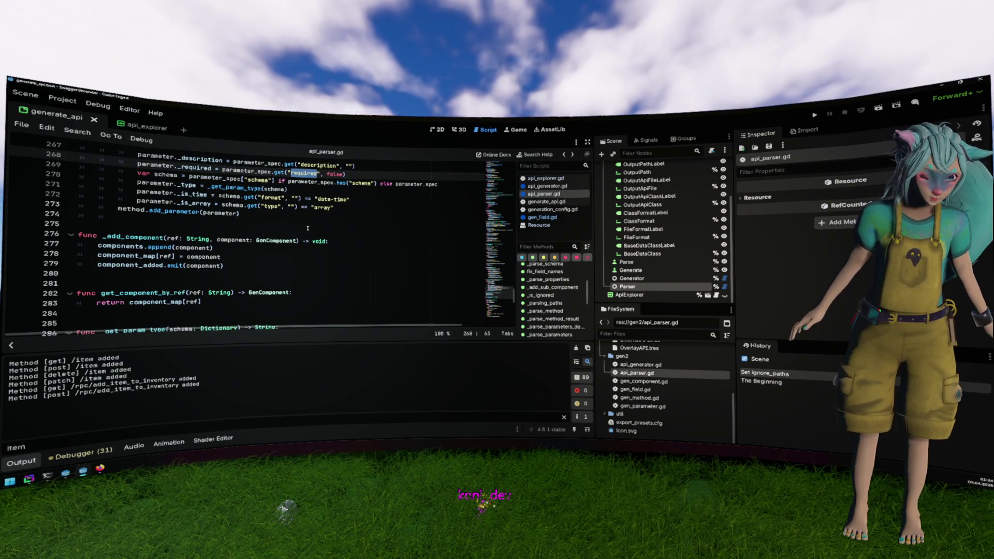
pyautogui.scroll(5, 307, 228)
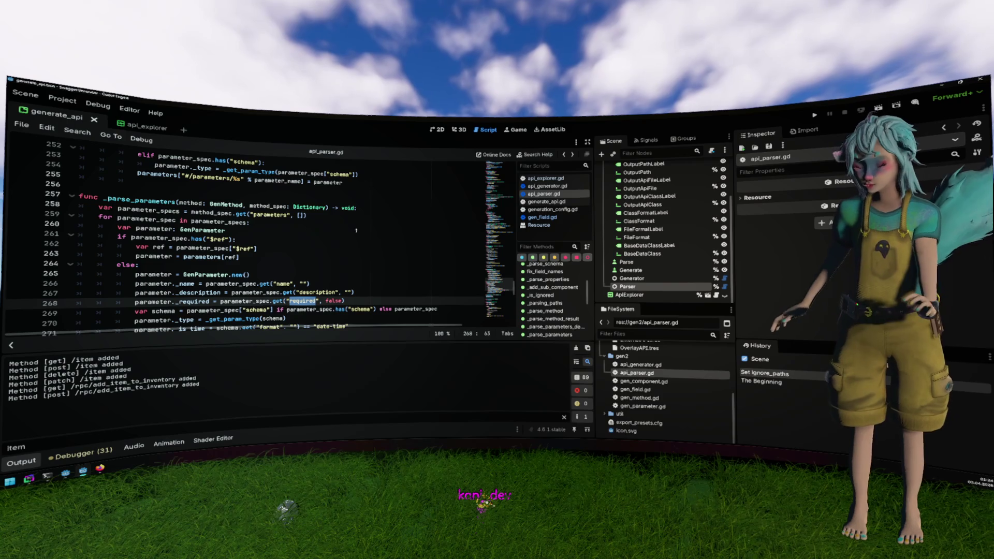
# Show api_generator.gd at its method_code function and the format dictionary it builds.
pyautogui.click(723, 278)
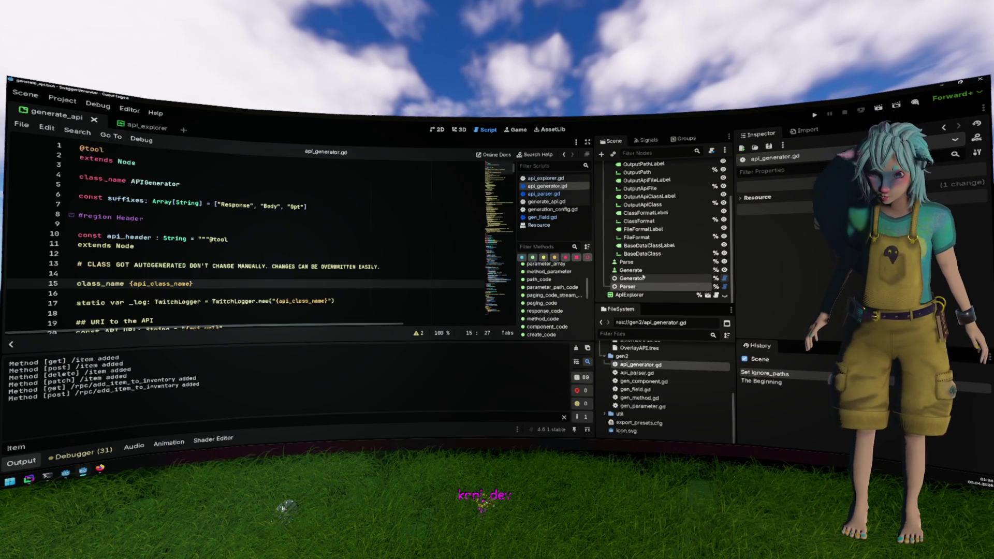
pyautogui.scroll(-5, 320, 234)
pyautogui.scroll(-15, 321, 234)
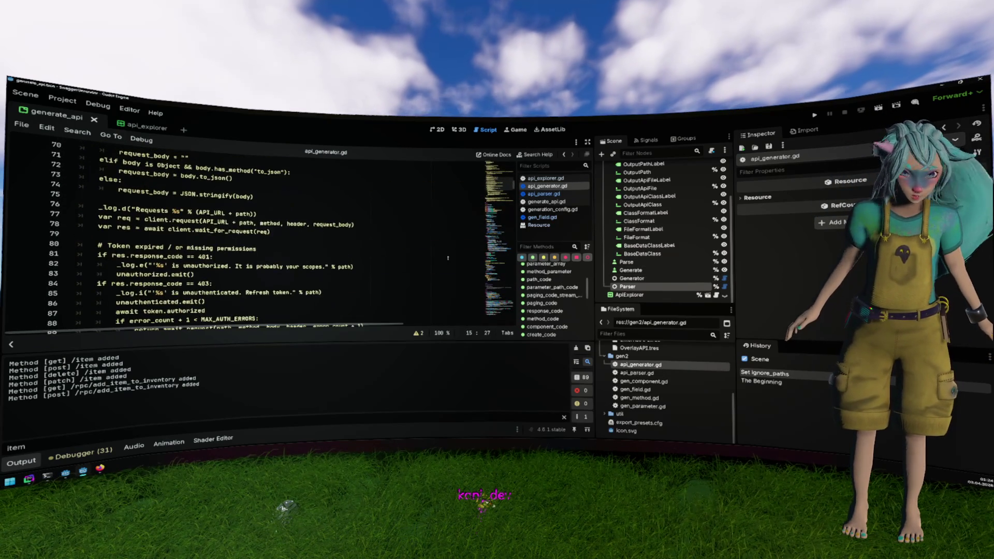
pyautogui.scroll(1, 550, 303)
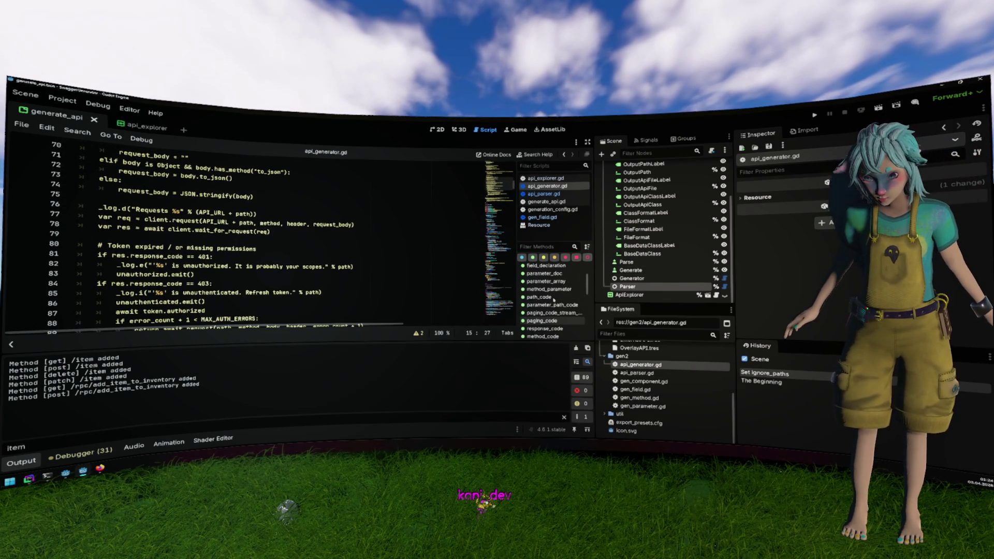
pyautogui.scroll(3, 554, 299)
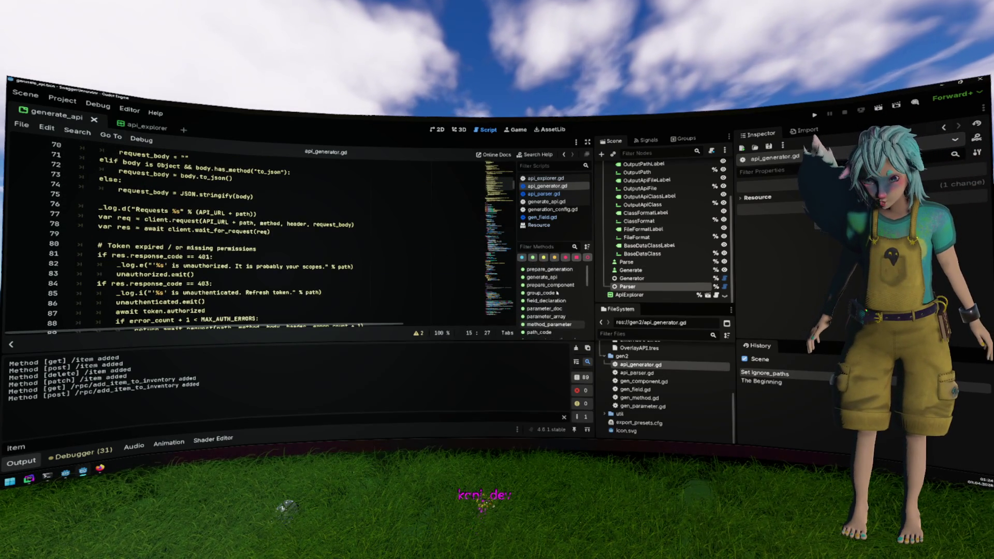
pyautogui.scroll(-4, 557, 293)
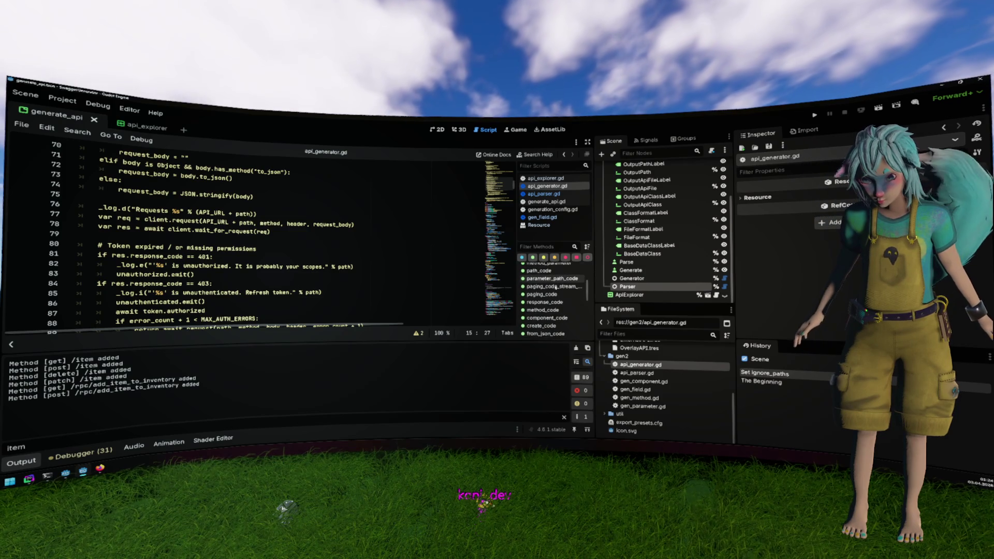
pyautogui.click(556, 311)
pyautogui.scroll(-5, 308, 273)
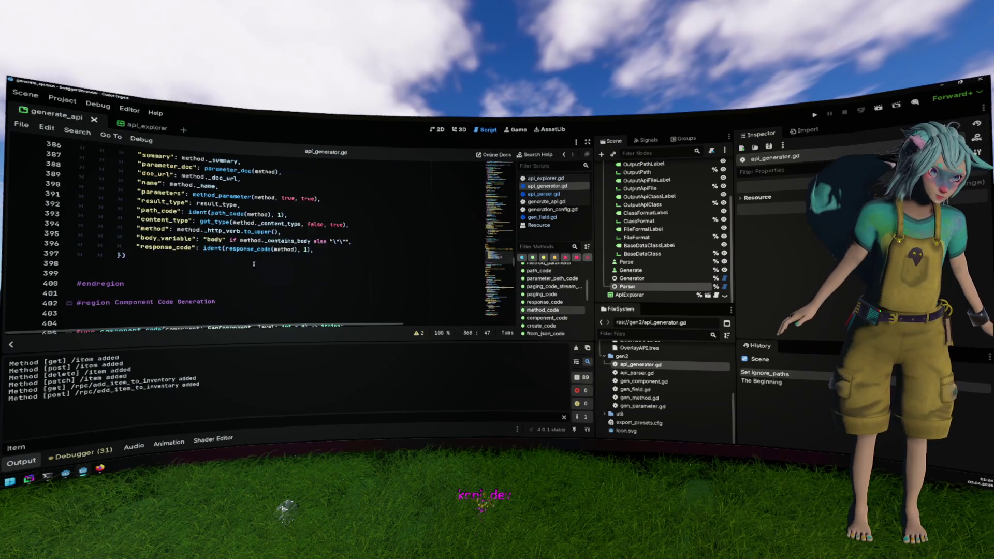
# Append .replace("rpc/", "") to method._name on line 389 of api_generator.gd.
pyautogui.click(175, 211)
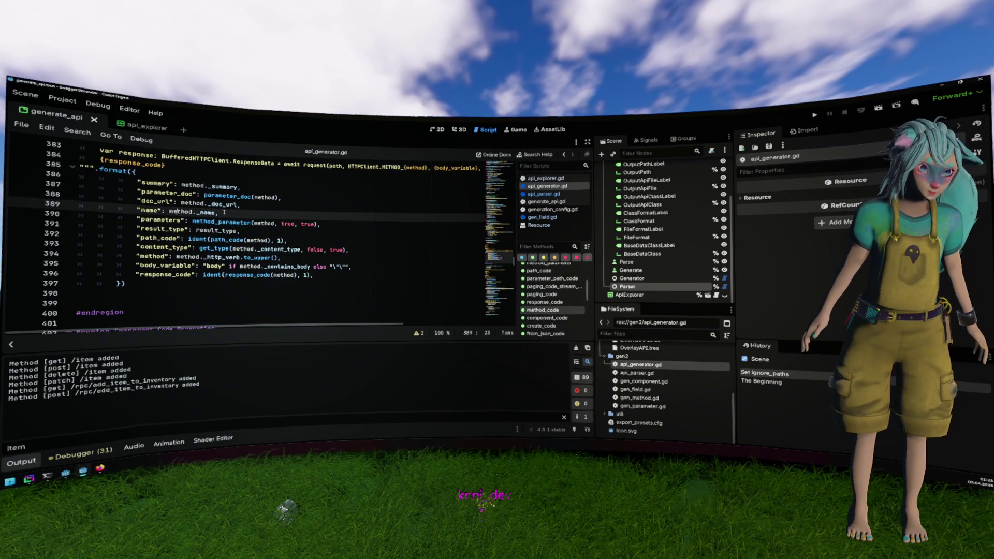
pyautogui.write('.st')
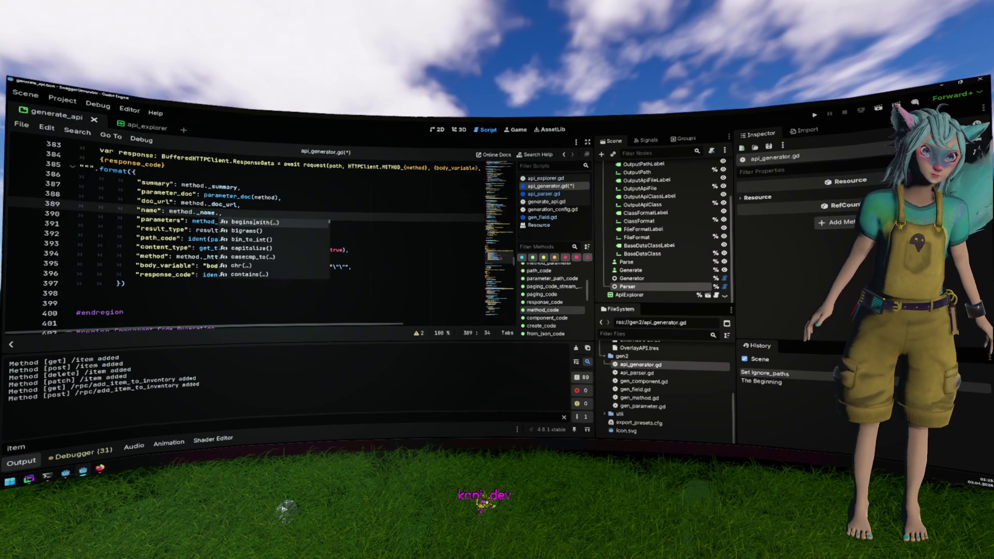
pyautogui.press('BackSpace')
pyautogui.press('BackSpace')
pyautogui.write('repla')
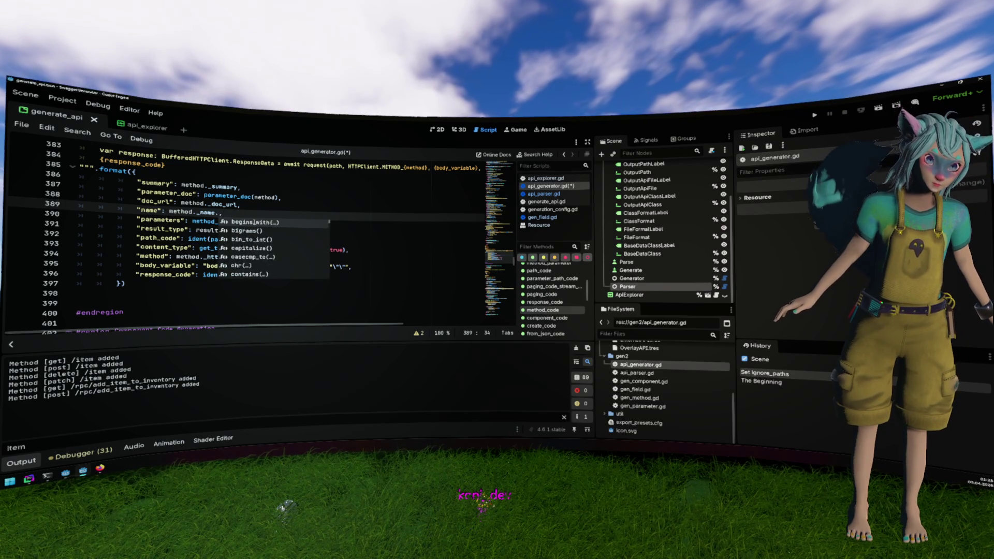
pyautogui.press('Return')
pyautogui.write('"')
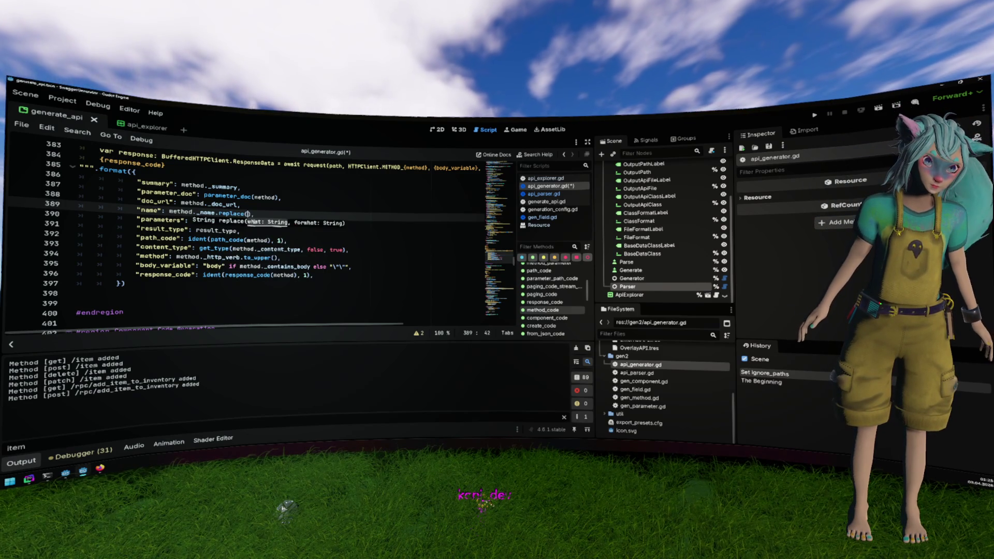
pyautogui.write('rpc/')
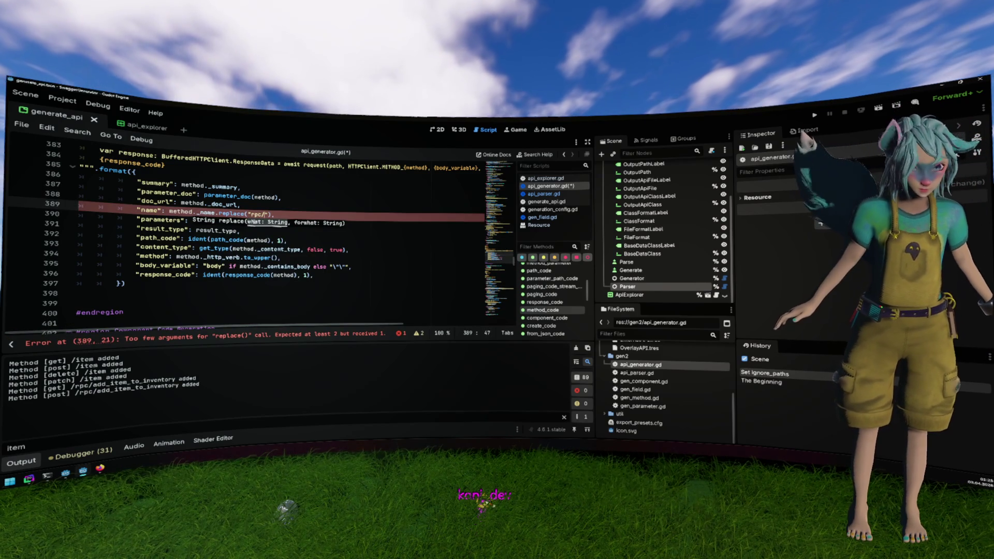
pyautogui.write('", "')
# Save api_generator.gd and run the project to test the generator.
pyautogui.press('Up')
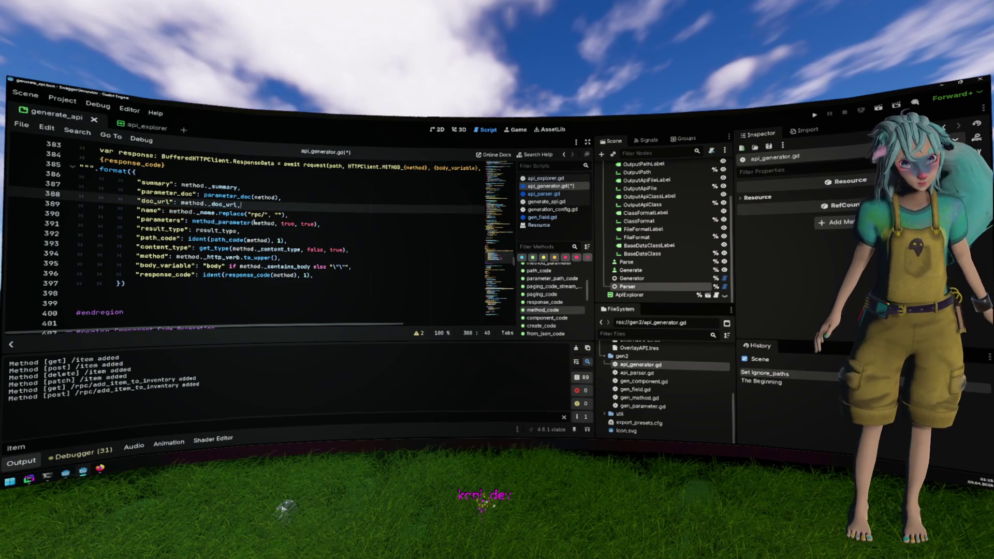
pyautogui.hotkey('ctrl', 's')
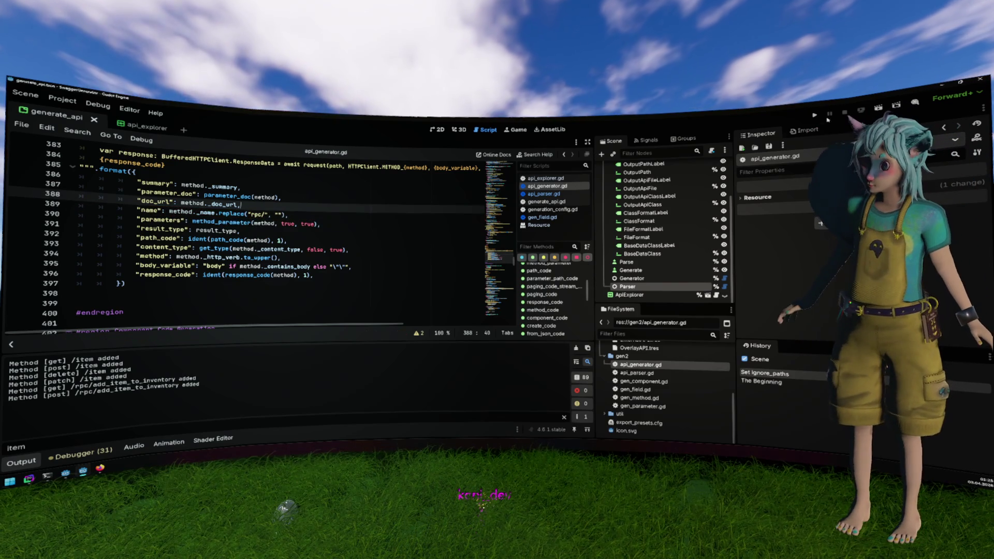
pyautogui.click(816, 115)
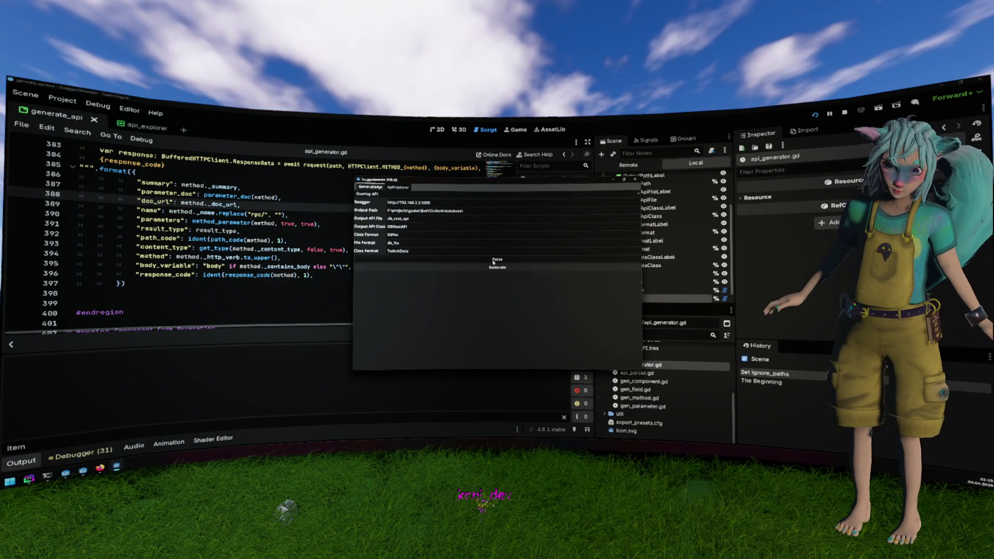
# Re-parse the spec and check that the add_item_to_inventory example is now get_add_item_to_inventory.
pyautogui.click(493, 262)
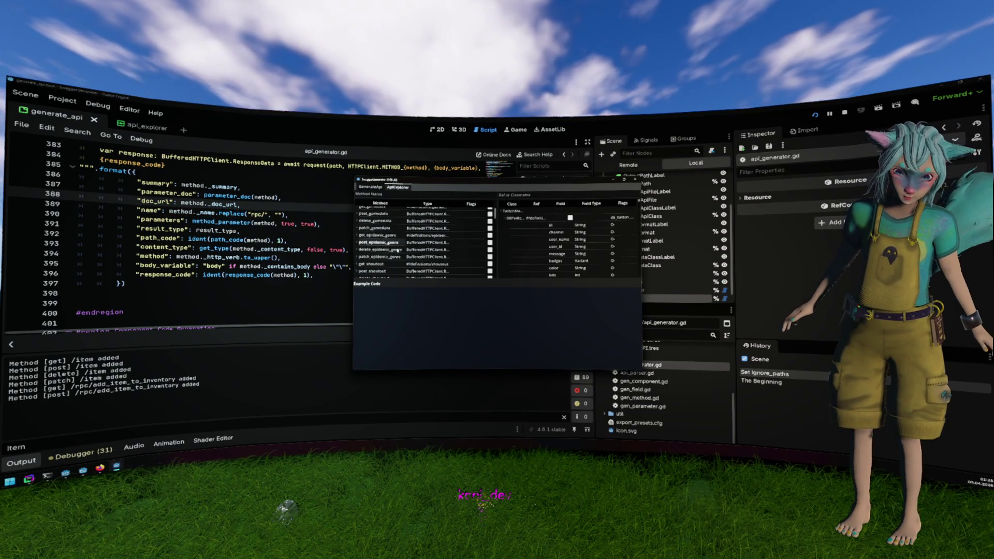
pyautogui.scroll(-8, 397, 251)
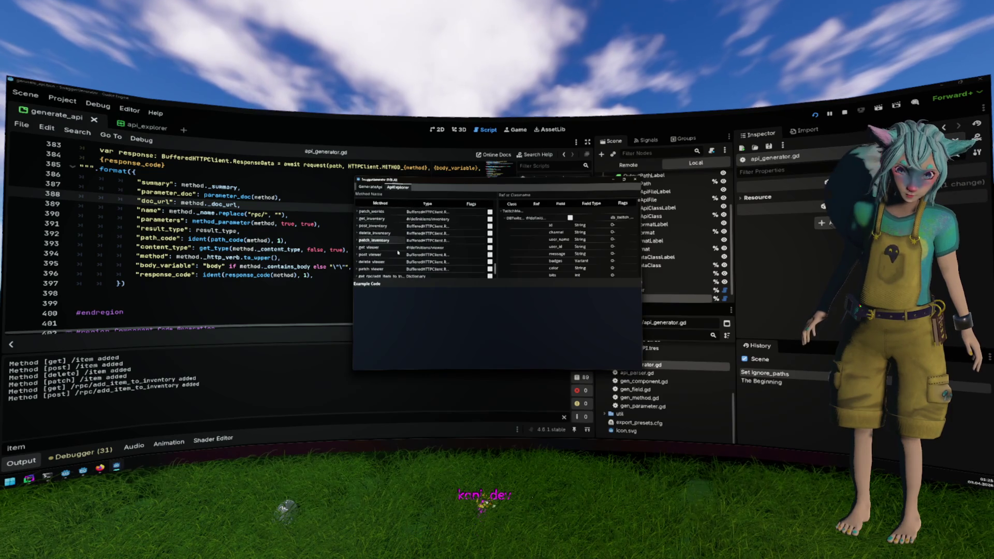
pyautogui.scroll(-4, 397, 252)
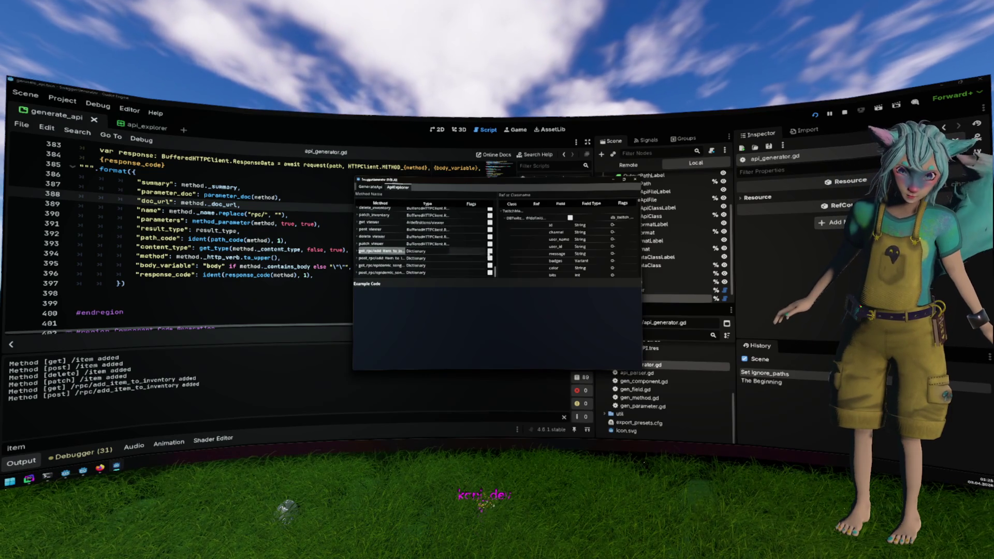
pyautogui.click(466, 251)
pyautogui.scroll(-2, 397, 331)
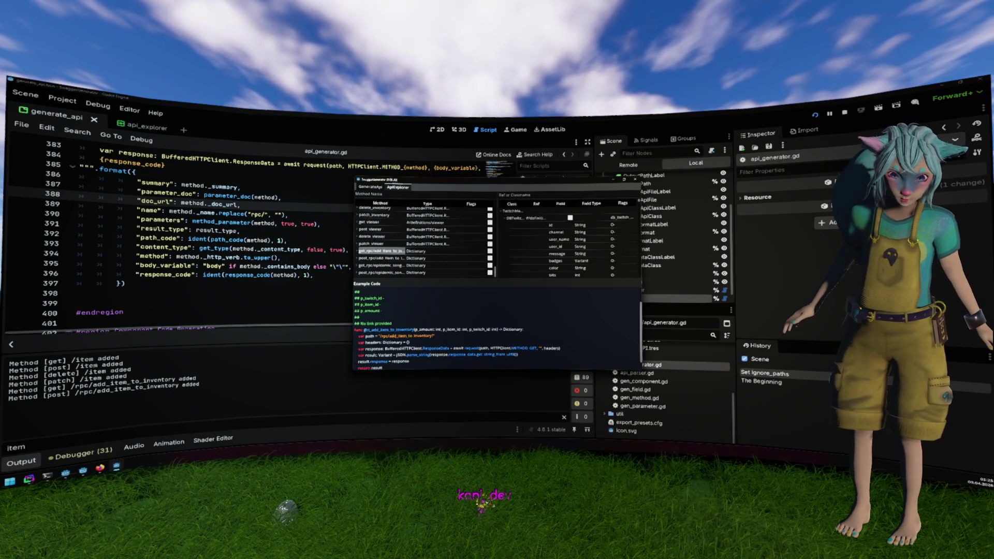
pyautogui.moveTo(364, 330); pyautogui.dragTo(395, 329)
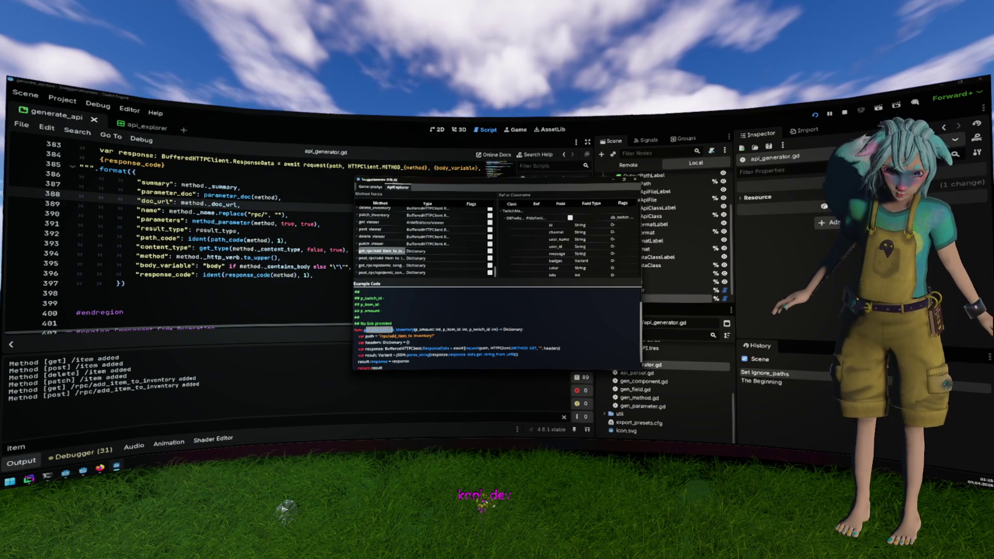
# Clear the example code selections and close the API explorer window.
pyautogui.scroll(-1, 395, 329)
pyautogui.click(377, 335)
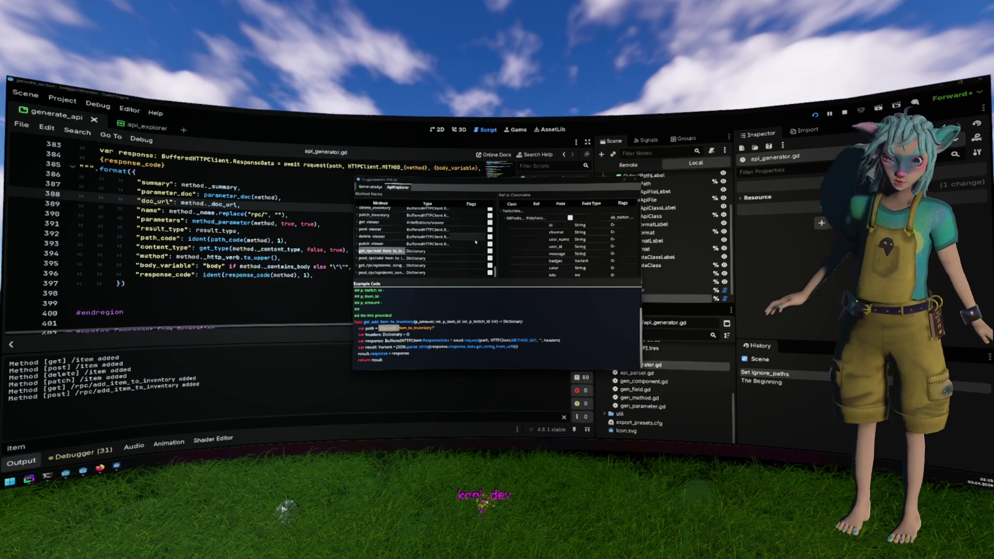
pyautogui.click(519, 280)
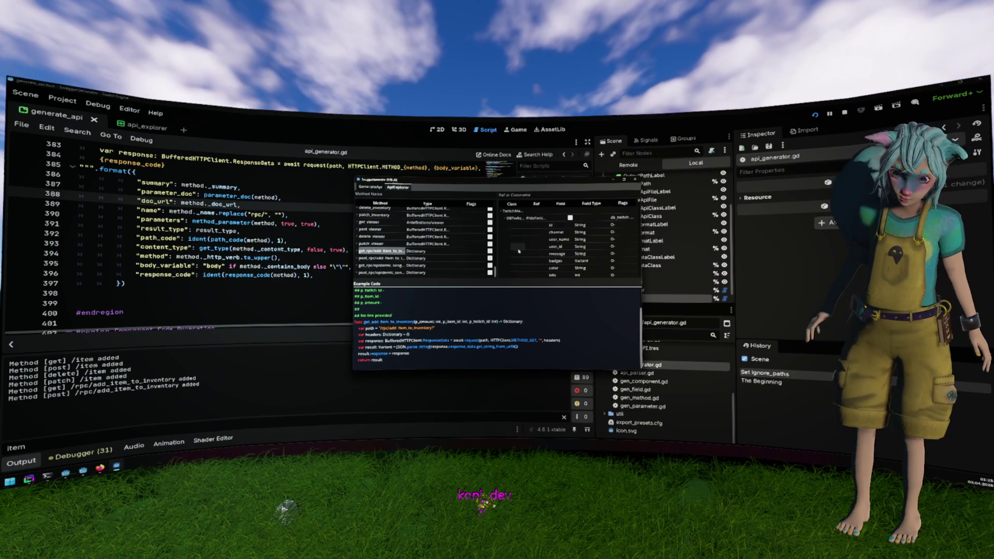
pyautogui.click(275, 240)
pyautogui.scroll(3, 275, 240)
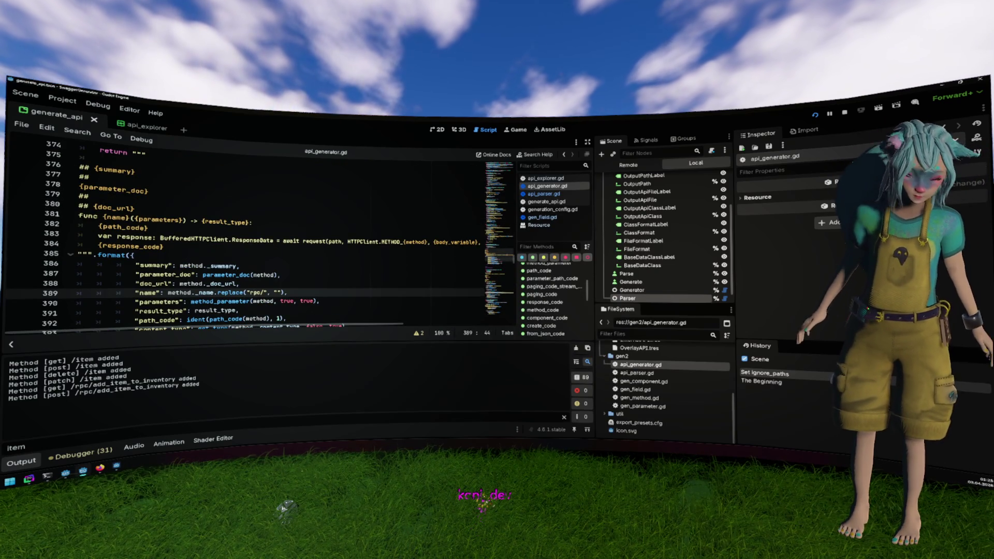
# Generate the API client code from the generator's settings, then bring the editor back to front.
pyautogui.hotkey('alt', 'Tab')
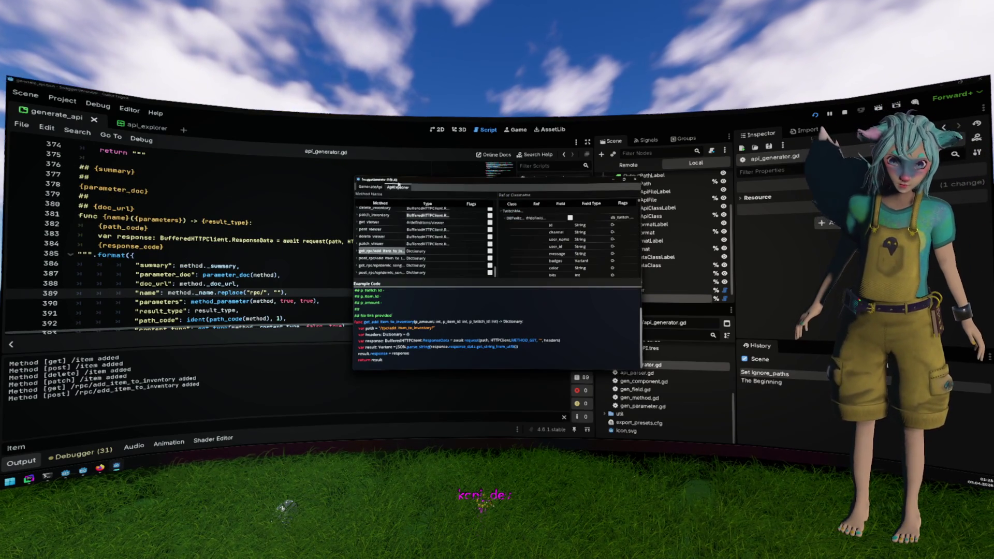
pyautogui.click(370, 187)
pyautogui.click(497, 267)
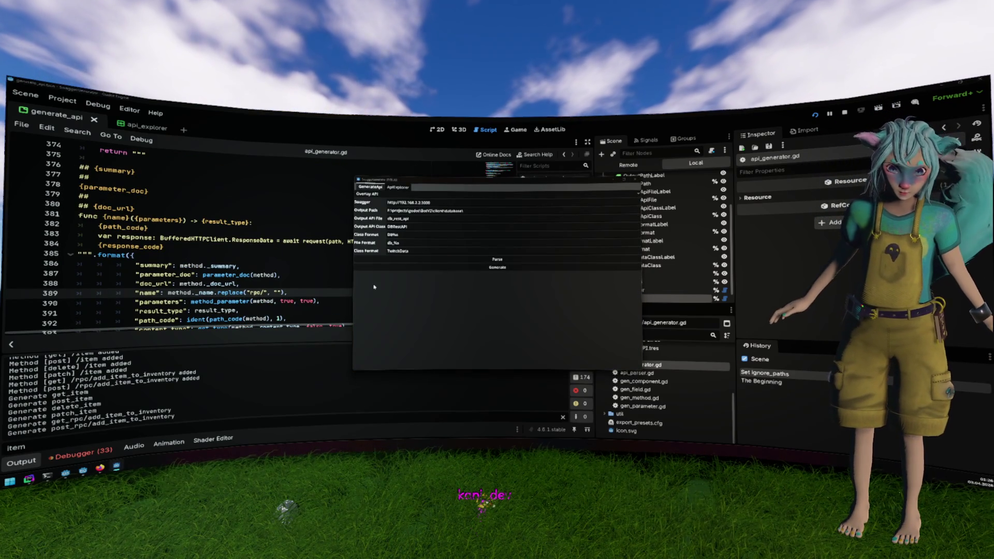
pyautogui.click(168, 360)
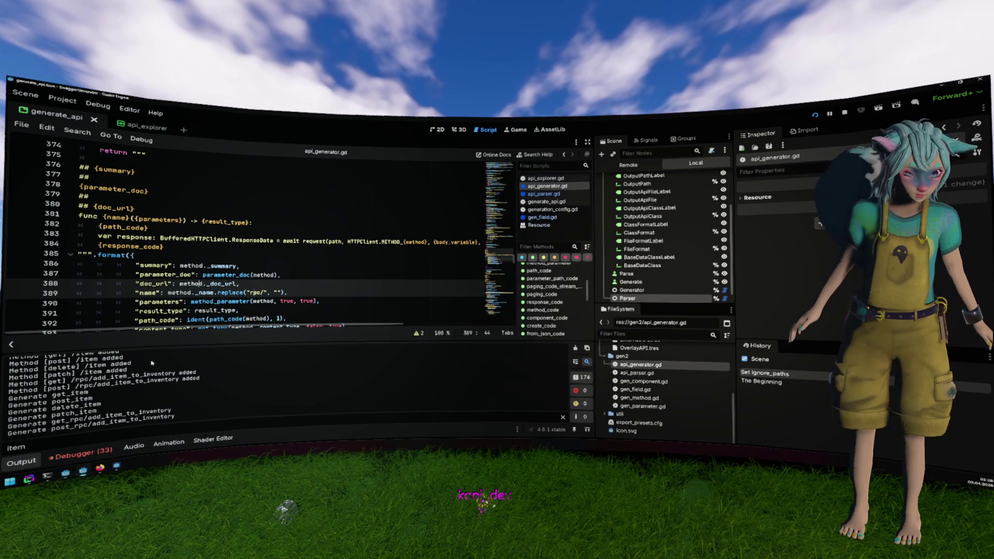
# Remove .replace("rpc/", "") from line 389, then open api_parser.gd's parameter parsing code.
pyautogui.scroll(-3, 199, 389)
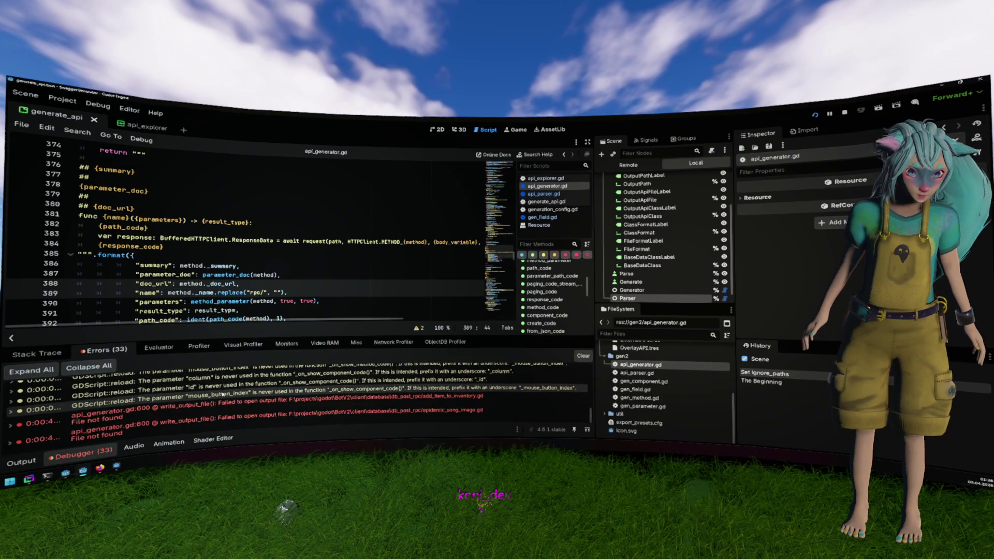
pyautogui.moveTo(409, 406)
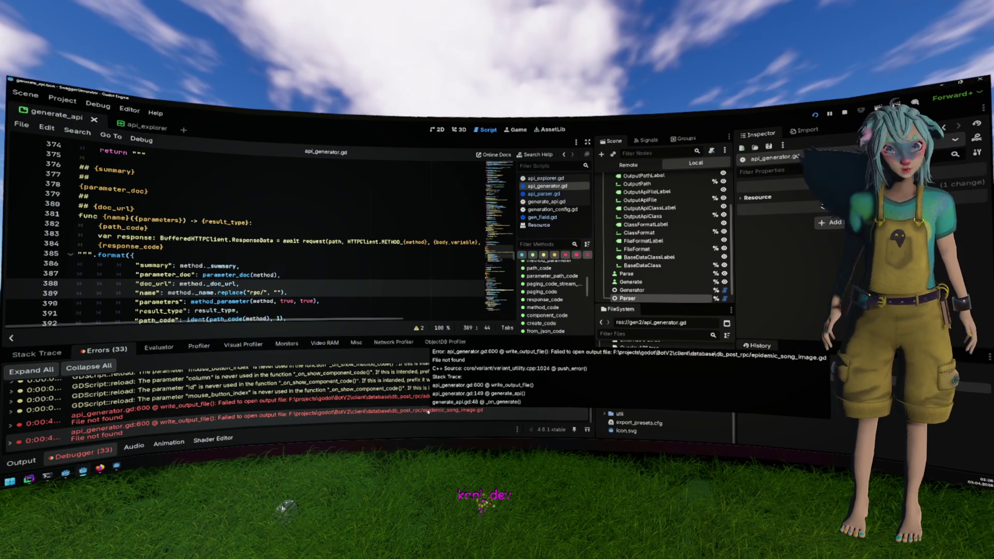
pyautogui.click(217, 292)
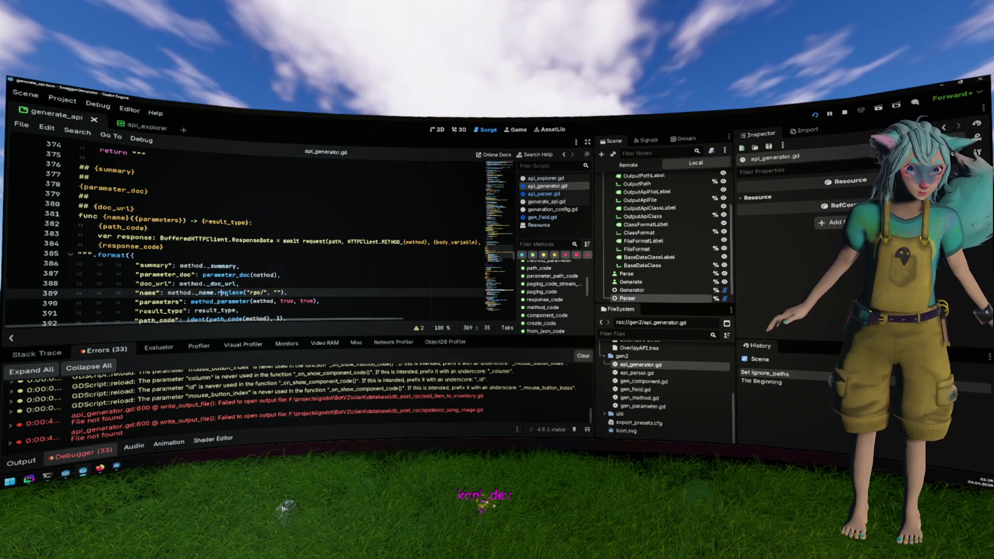
pyautogui.moveTo(216, 292); pyautogui.dragTo(284, 292)
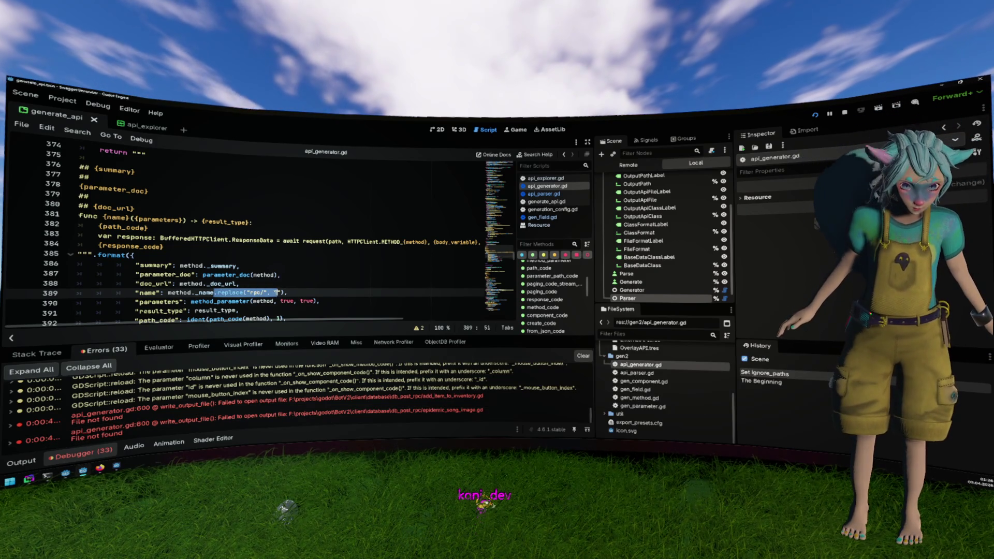
pyautogui.press('BackSpace')
pyautogui.click(298, 284)
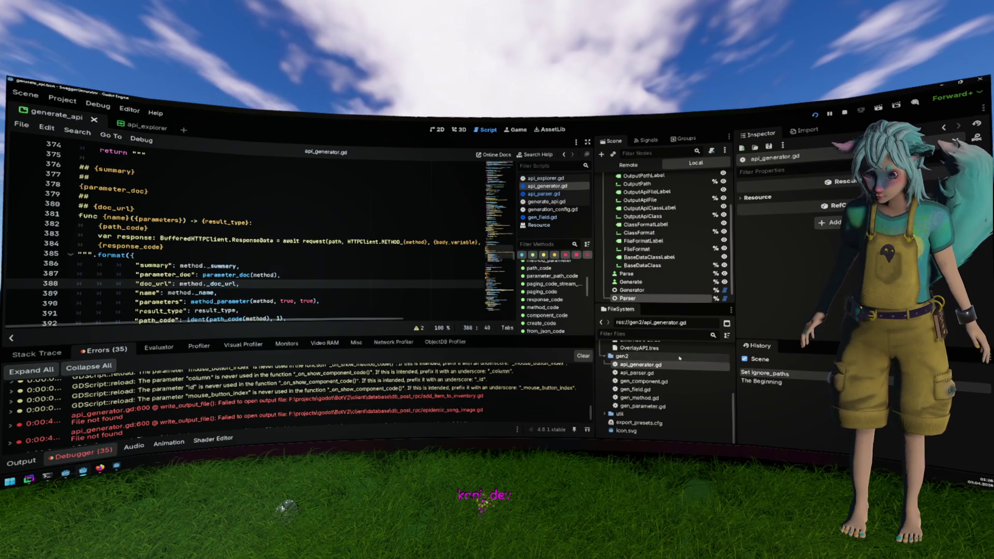
pyautogui.doubleClick(637, 373)
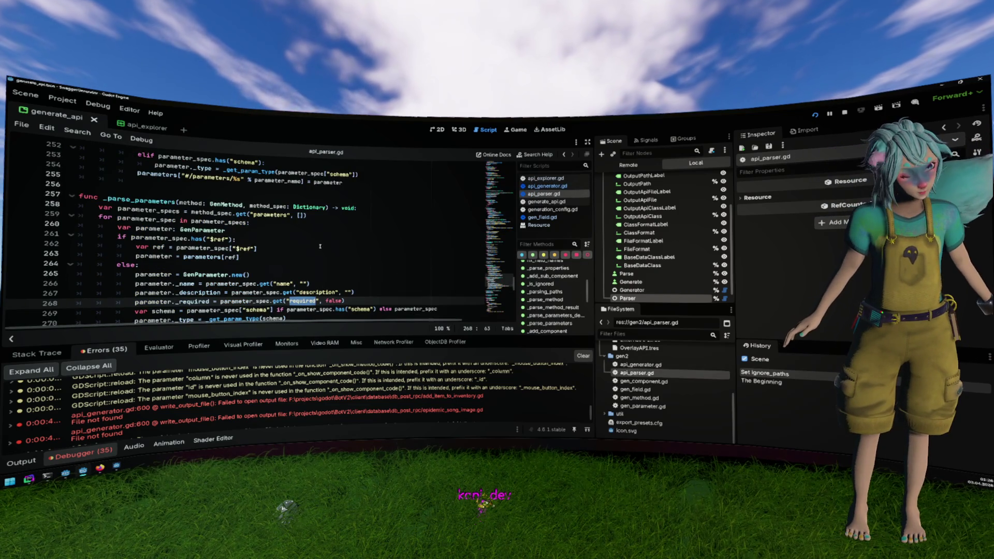
# Browse api_parser.gd's parameter parsing code and go to the _parse_method function.
pyautogui.scroll(-3, 320, 246)
pyautogui.click(174, 202)
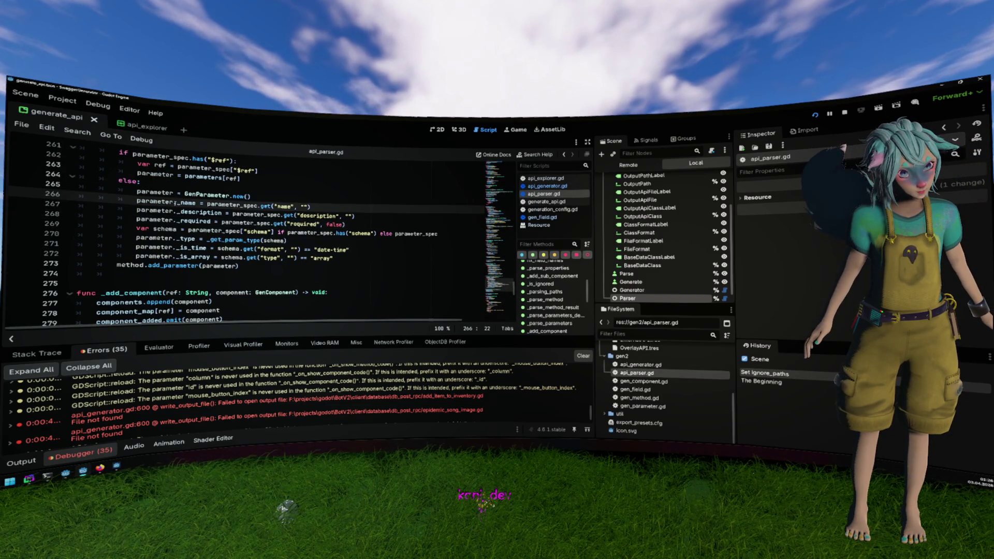
pyautogui.moveTo(175, 202)
pyautogui.click(331, 206)
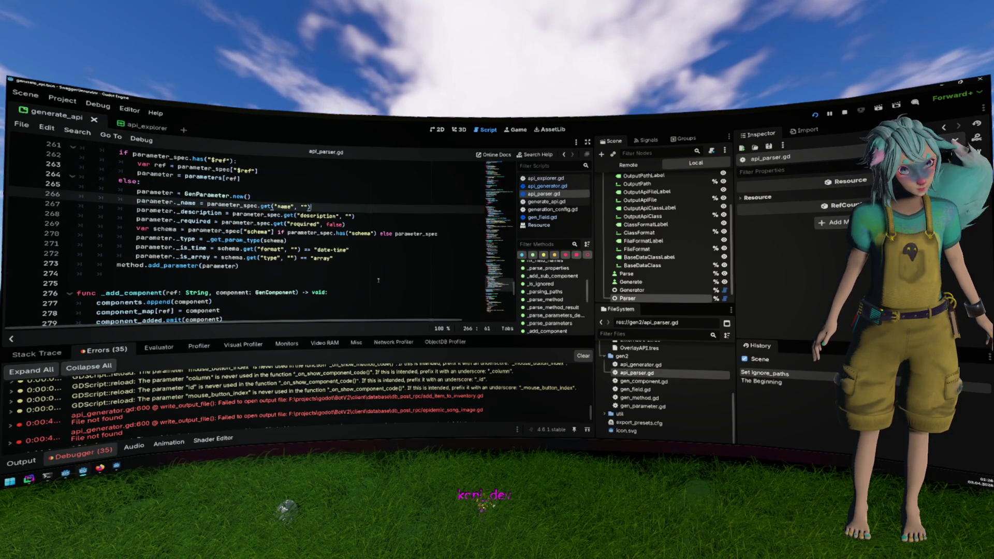
pyautogui.scroll(-2, 378, 280)
pyautogui.scroll(7, 266, 257)
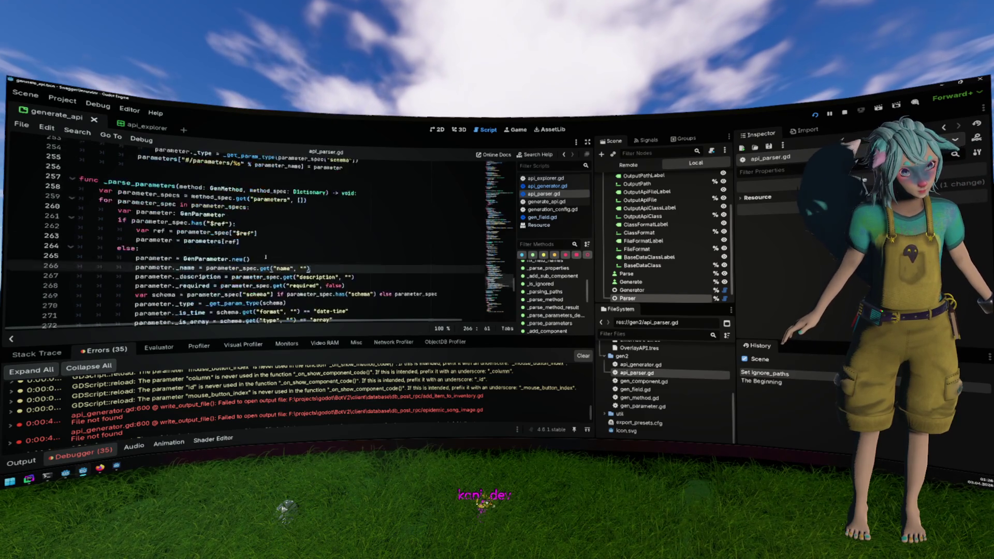
pyautogui.scroll(11, 266, 256)
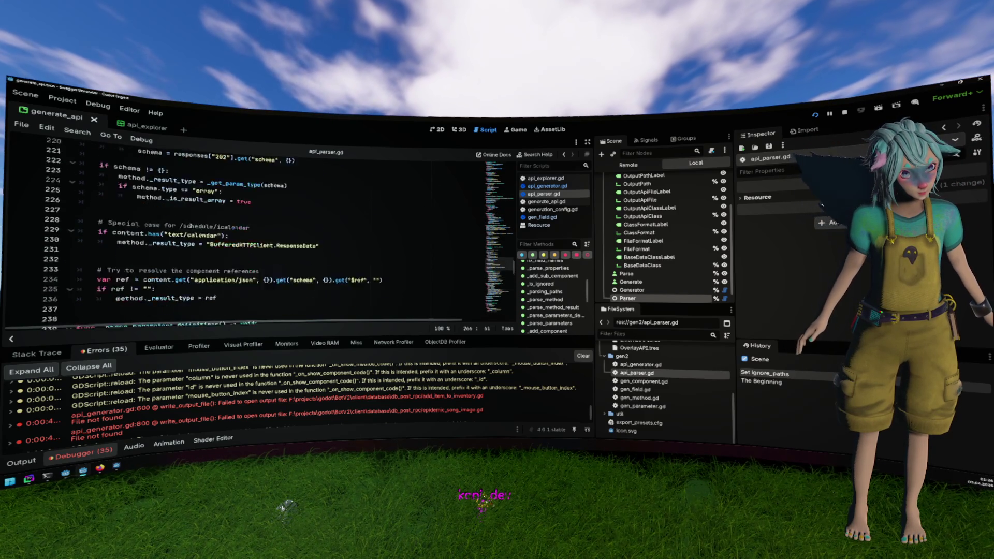
pyautogui.click(546, 299)
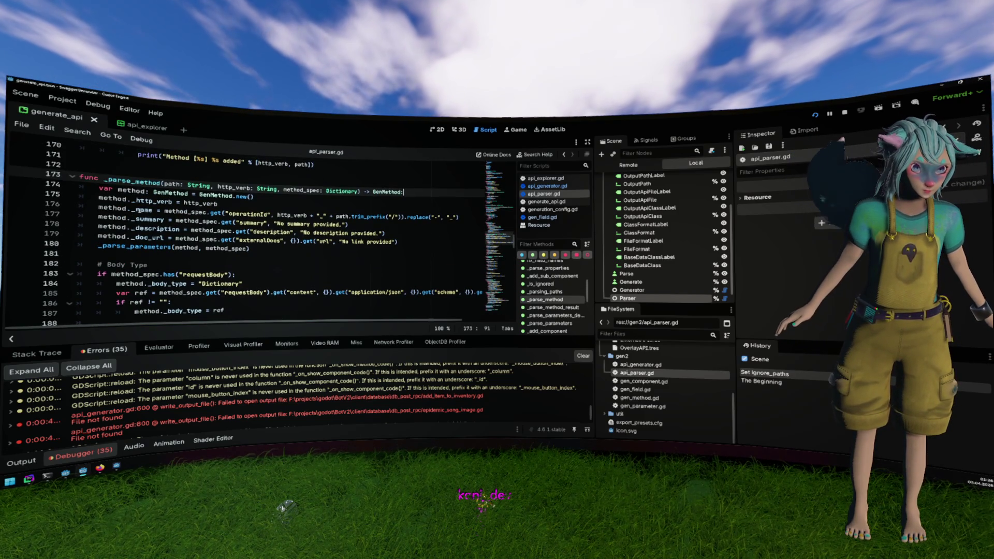
# Append .replace("/", "_") to the _name line 176, save api_parser.gd and run the project.
pyautogui.click(138, 210)
pyautogui.doubleClick(138, 210)
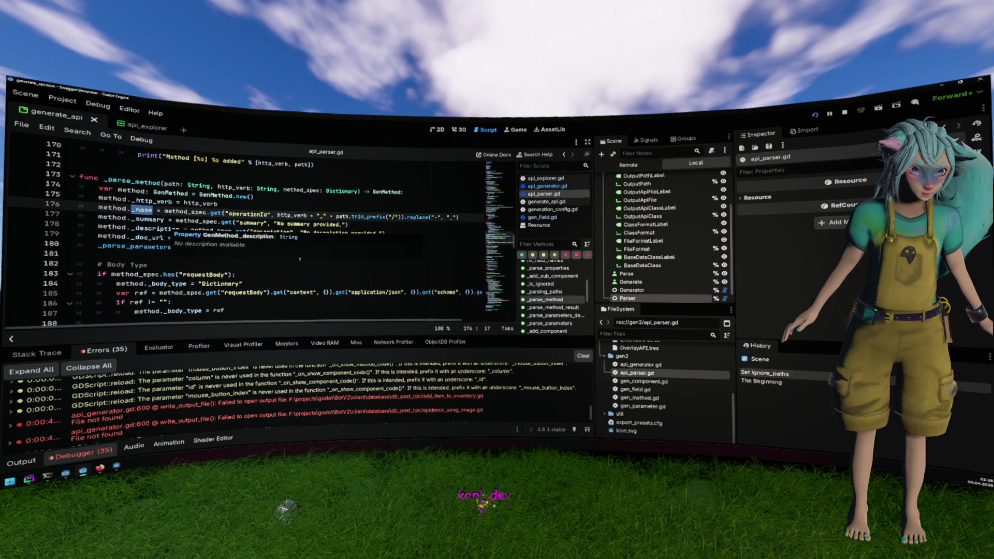
pyautogui.click(269, 216)
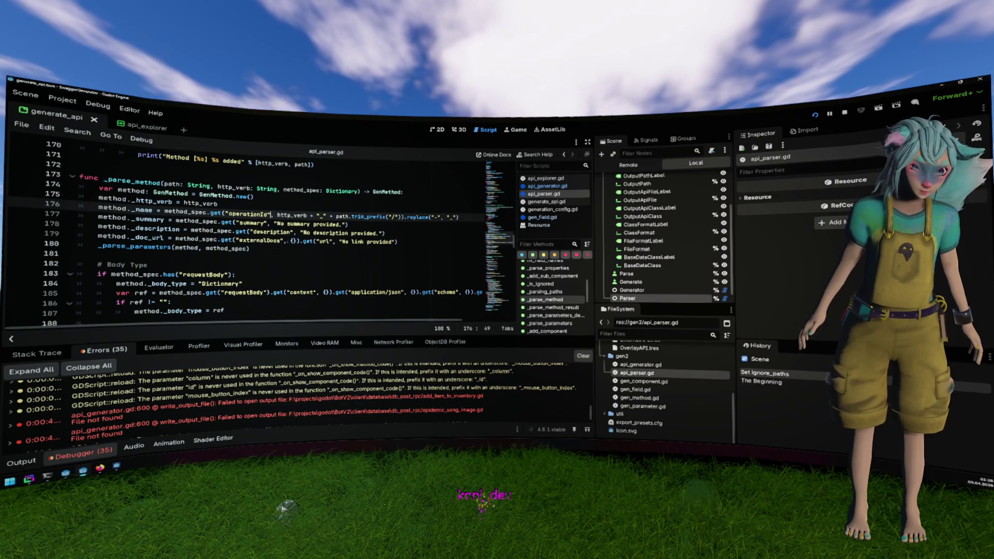
pyautogui.click(370, 217)
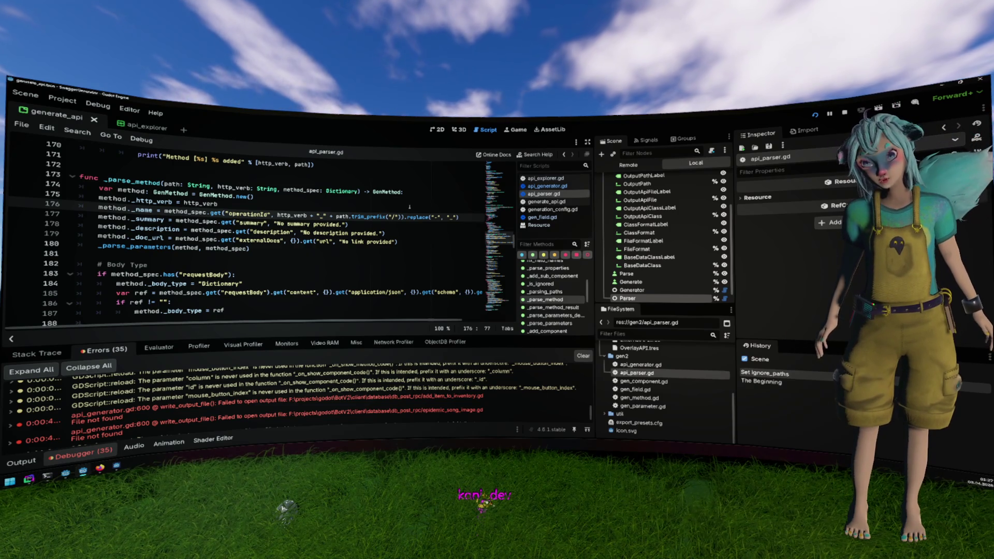
pyautogui.click(460, 222)
pyautogui.write('.')
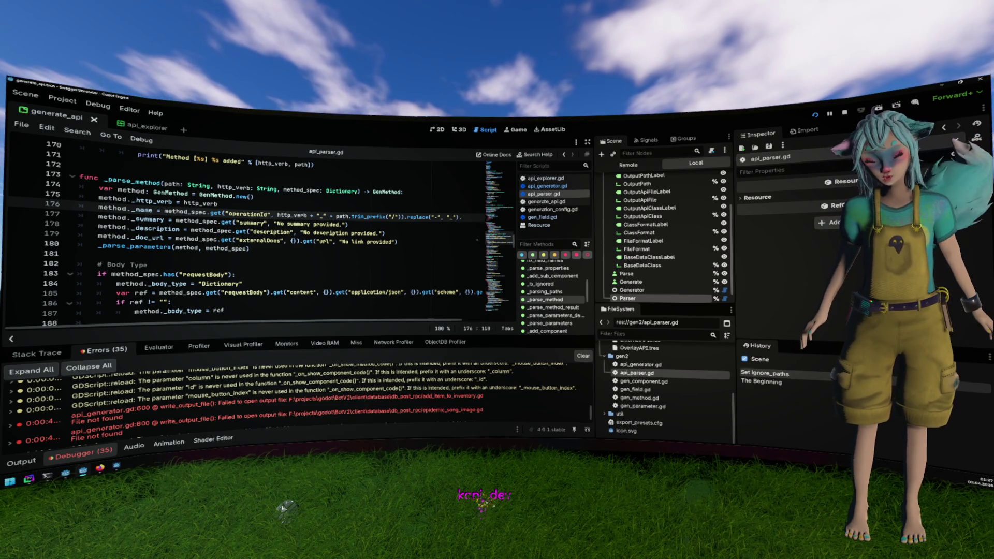
pyautogui.write('re')
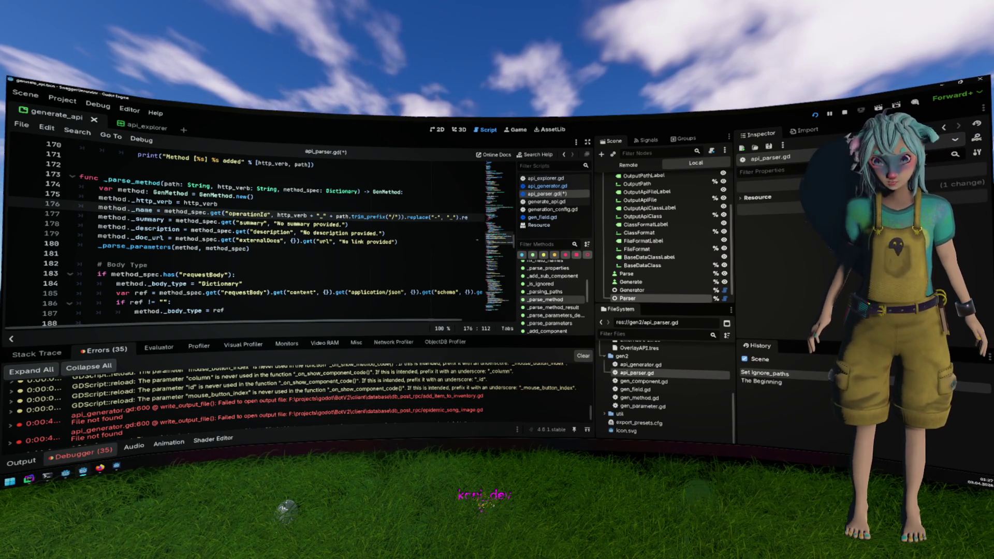
pyautogui.write('place((')
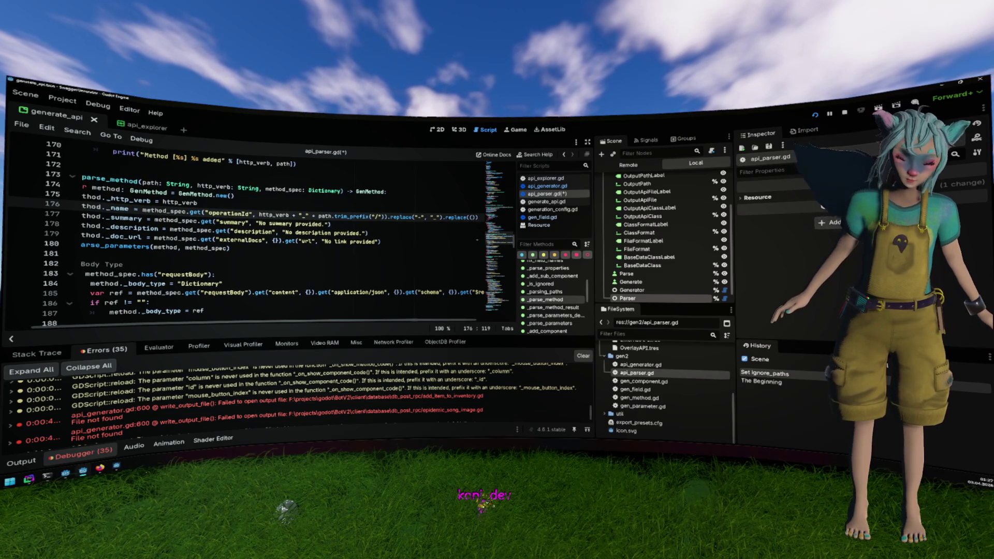
pyautogui.write('"/')
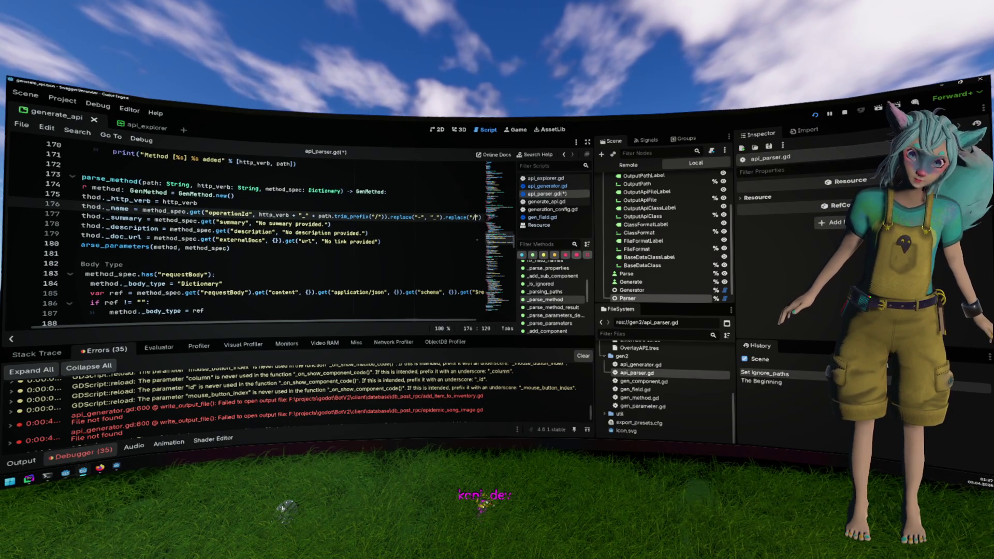
pyautogui.write('", "_')
pyautogui.hotkey('ctrl', 's')
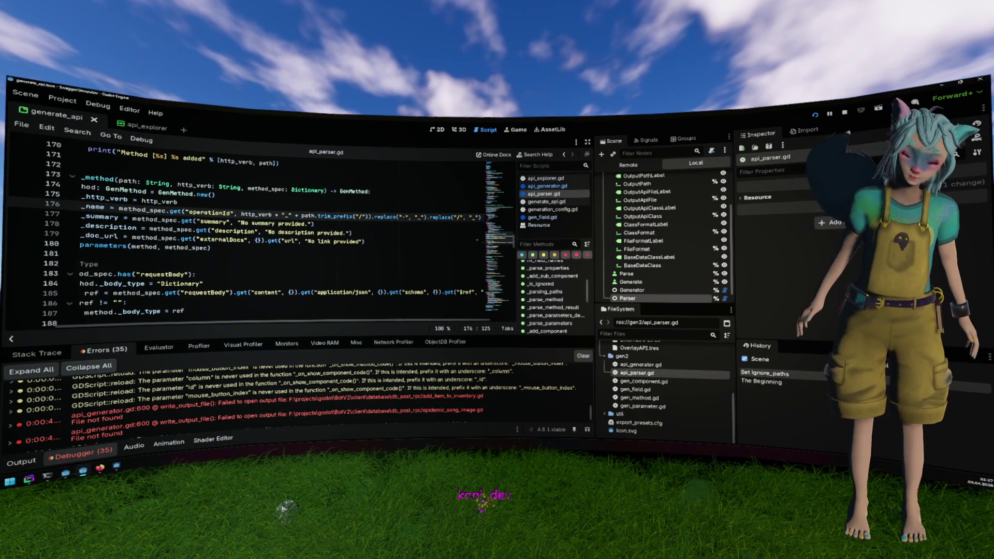
pyautogui.press('F5')
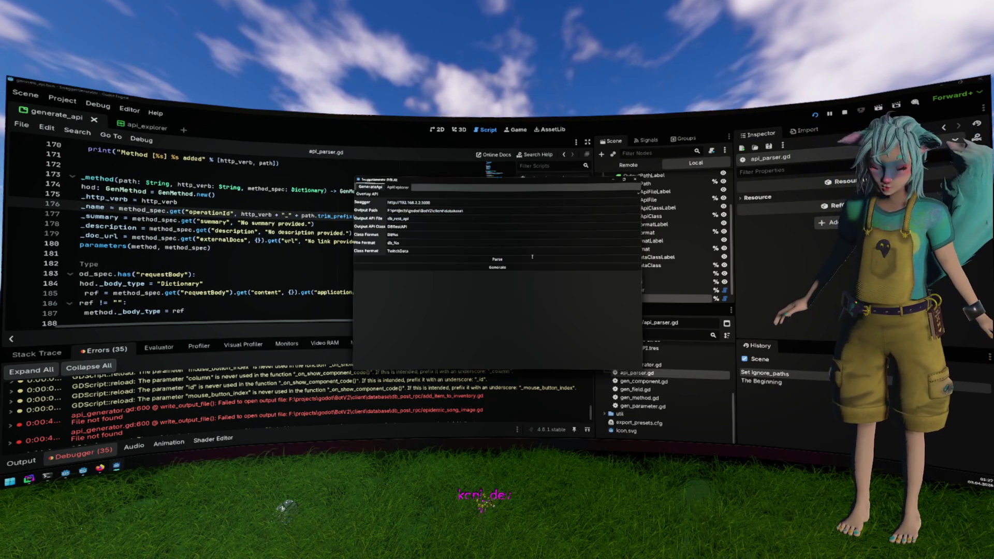
# Check the underscored post_rpc add_item_to_inventory method in ApiExplorer, then regenerate the API code.
pyautogui.click(532, 259)
pyautogui.click(398, 186)
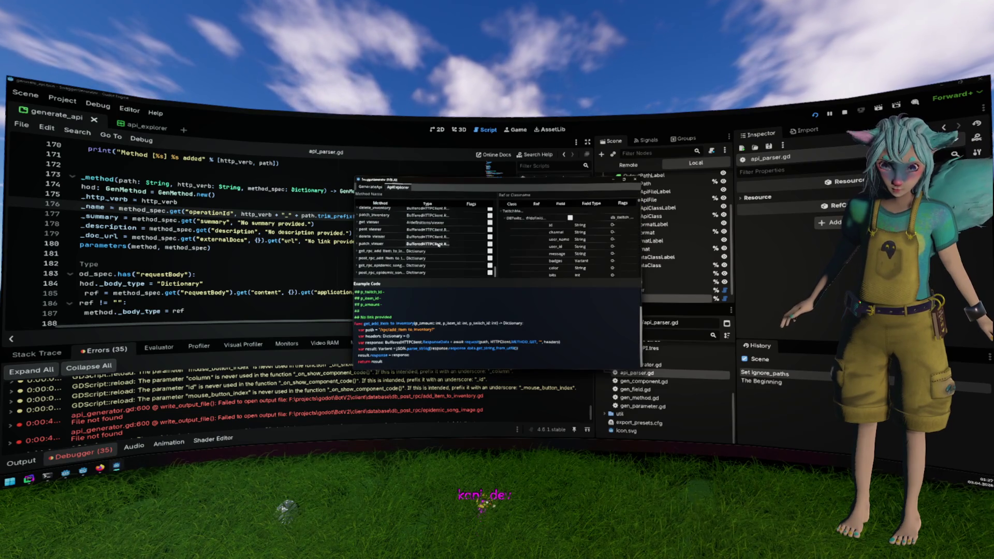
pyautogui.click(382, 258)
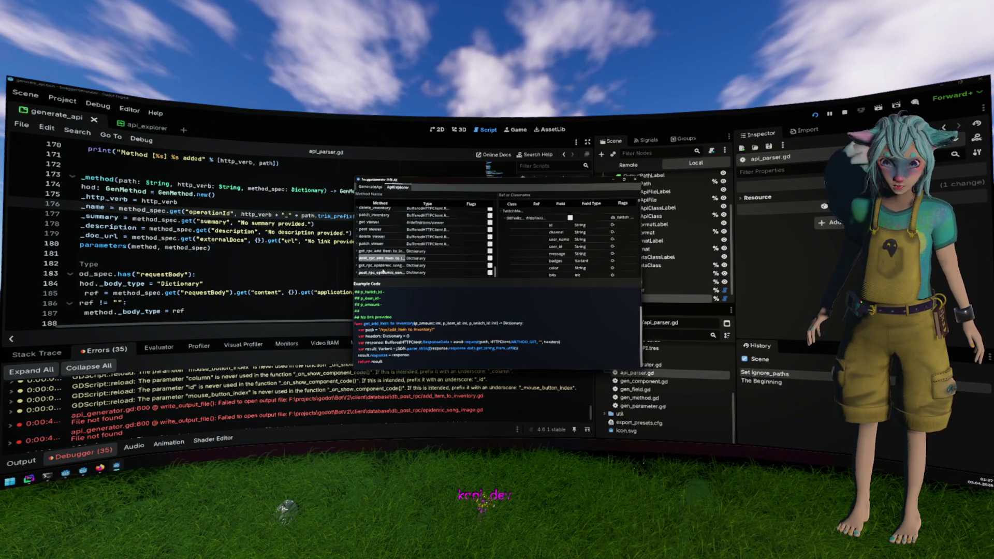
pyautogui.click(369, 187)
pyautogui.click(497, 267)
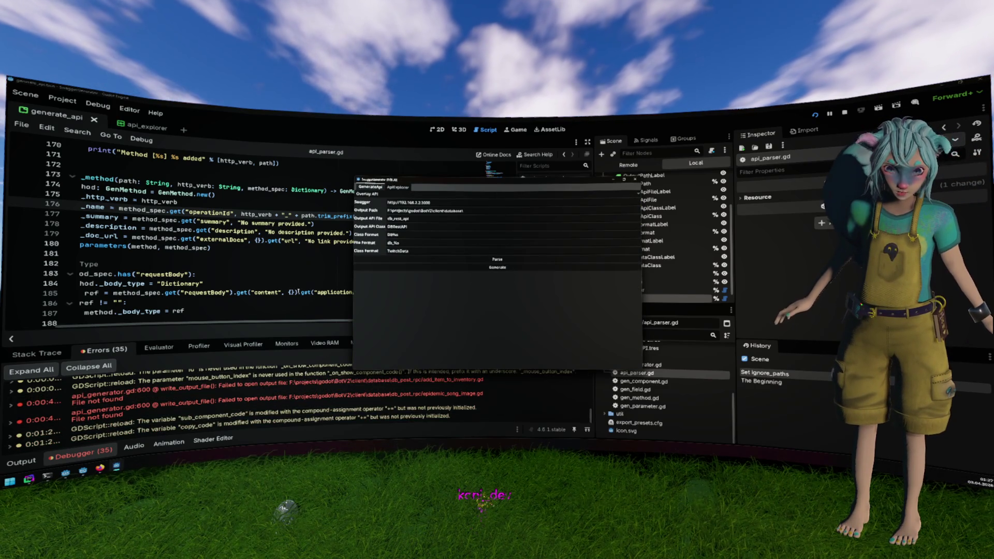
pyautogui.click(374, 408)
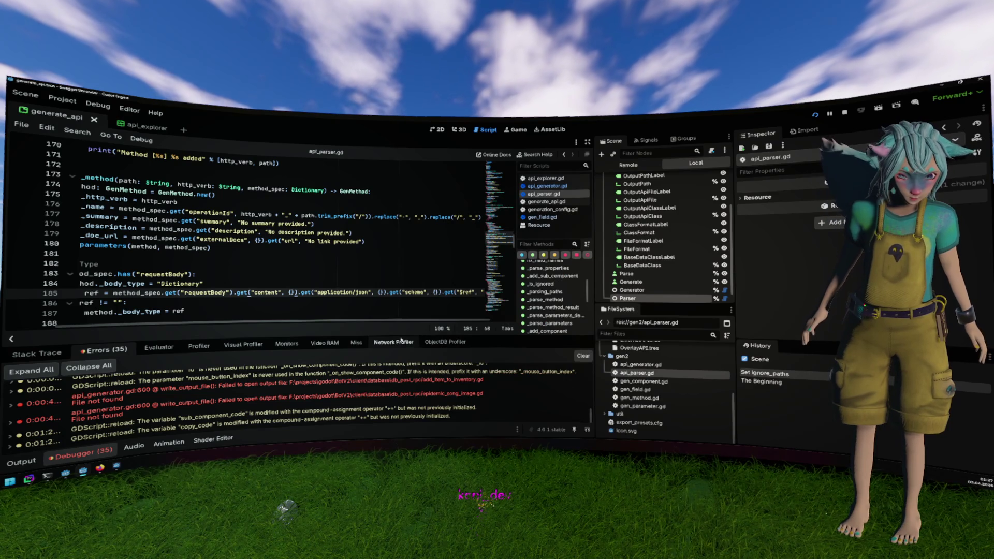
# Jump to the sub_component_code warning and initialise that String with '='.
pyautogui.doubleClick(433, 412)
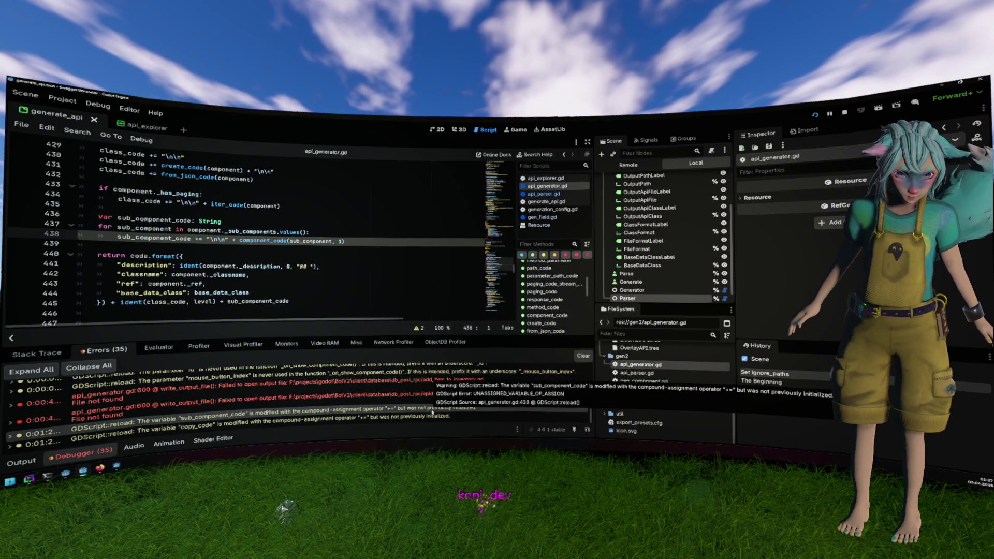
pyautogui.doubleClick(183, 238)
pyautogui.click(223, 220)
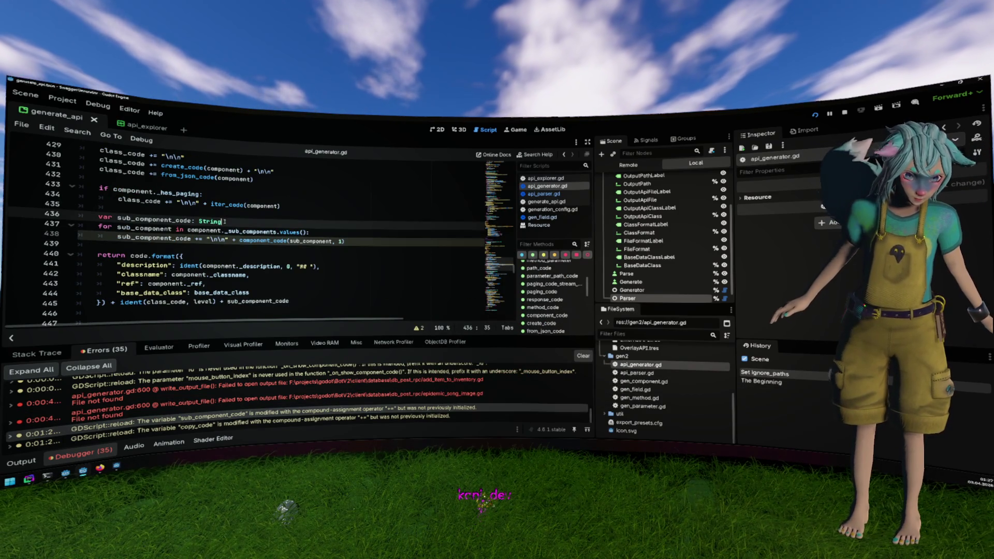
pyautogui.write(' =')
# Initialise copy_code to "" too, save api_generator.gd and switch to the BotV2 editor.
pyautogui.doubleClick(259, 421)
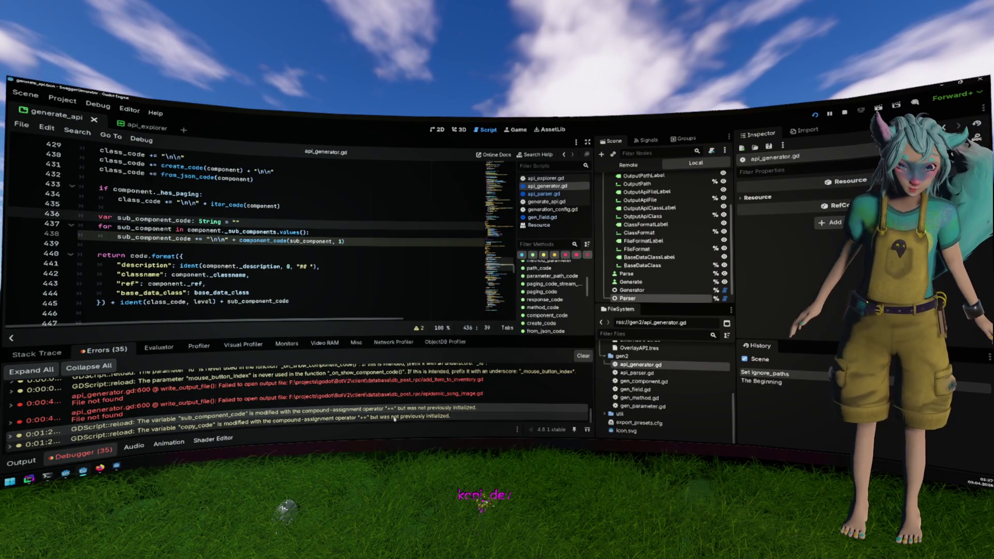
pyautogui.click(211, 217)
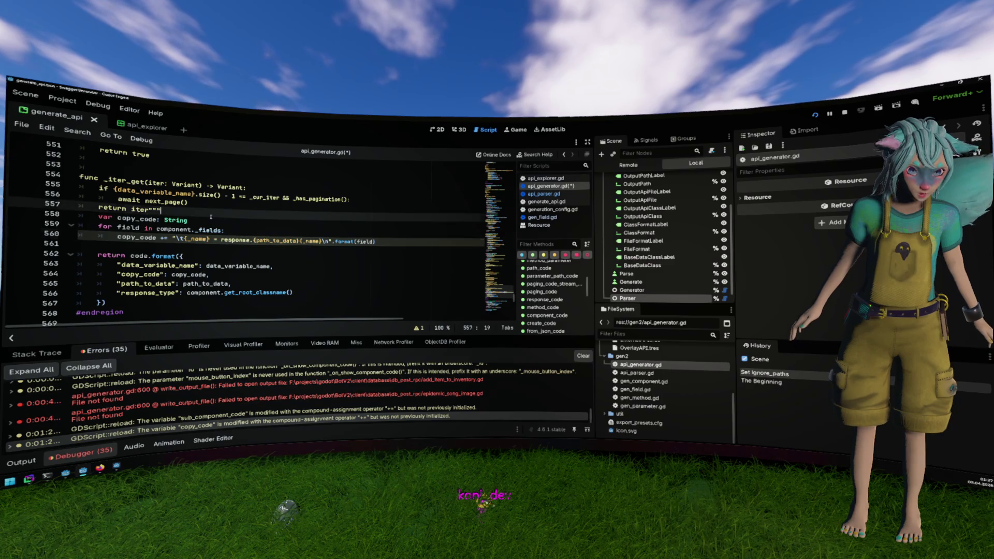
pyautogui.write('= "')
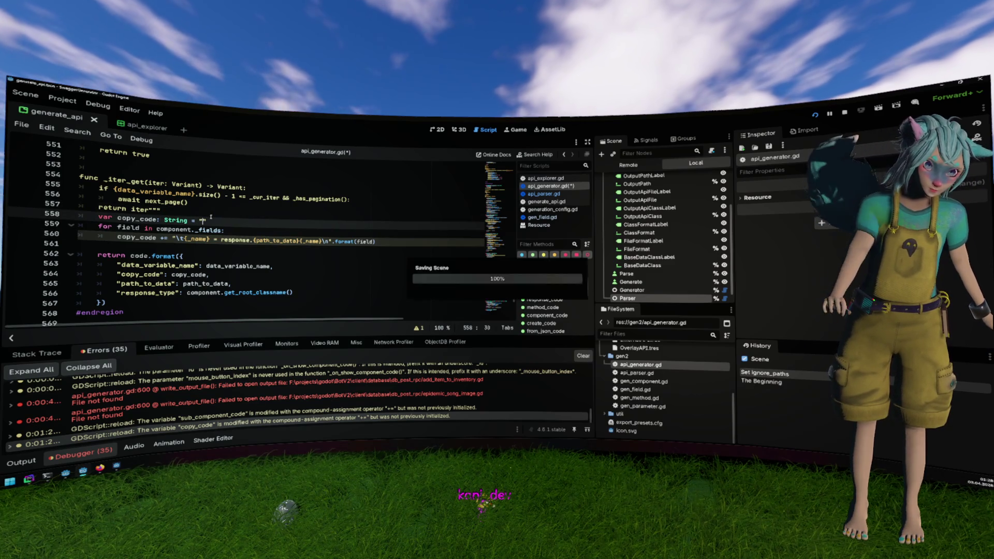
pyautogui.hotkey('ctrl', 's')
pyautogui.hotkey('alt', 'Tab')
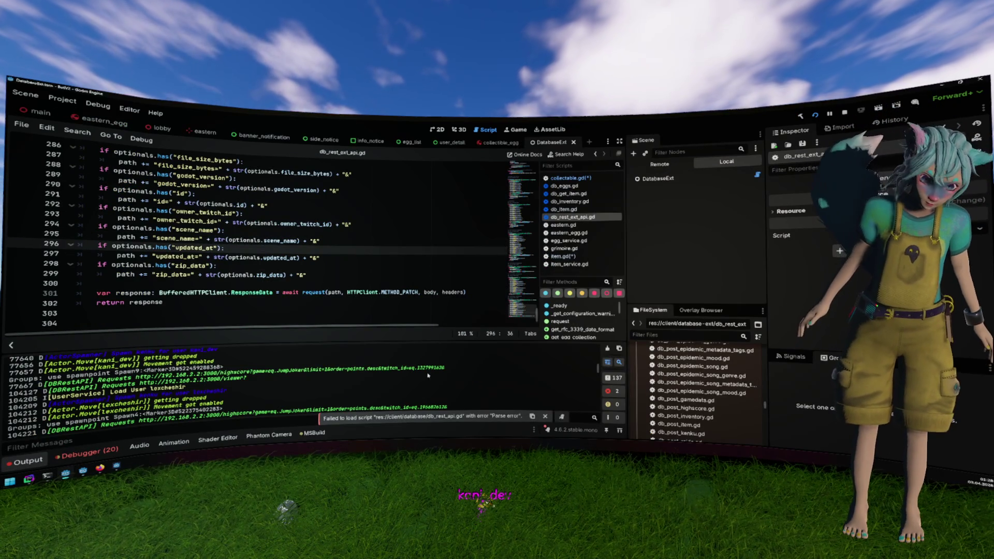
# Filter the FileSystem dock for 'db_res' and open db_rest_api.gd.
pyautogui.scroll(1, 664, 394)
pyautogui.scroll(5, 664, 393)
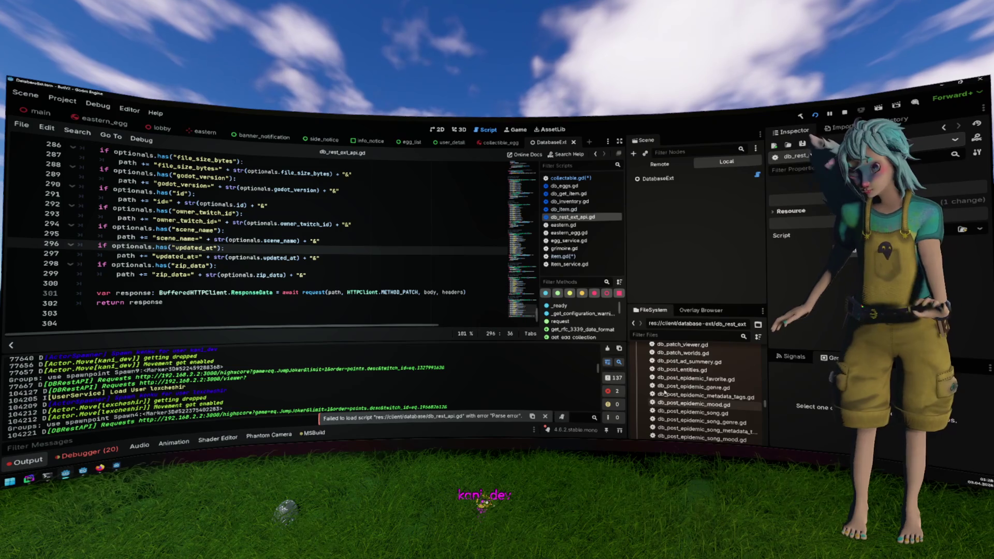
pyautogui.scroll(5, 664, 392)
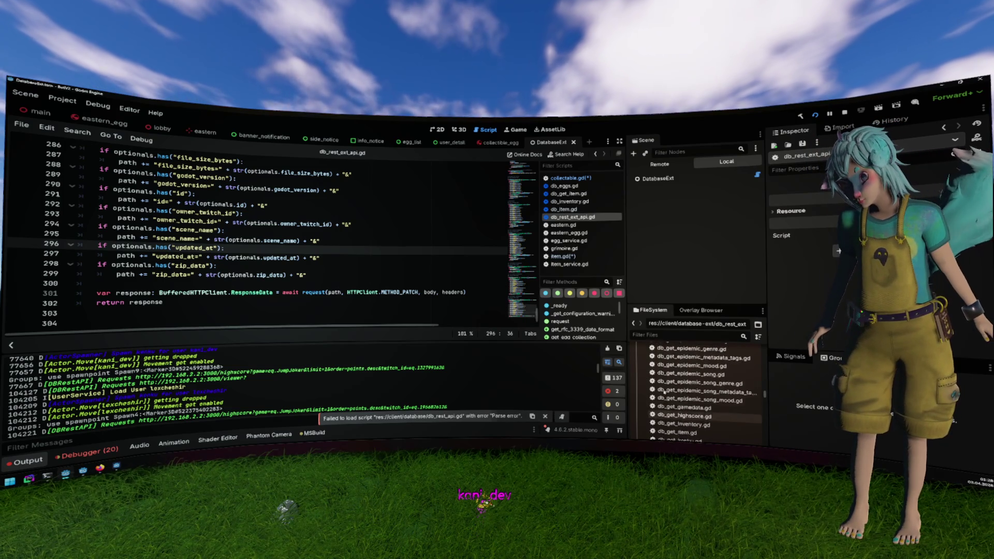
pyautogui.click(670, 335)
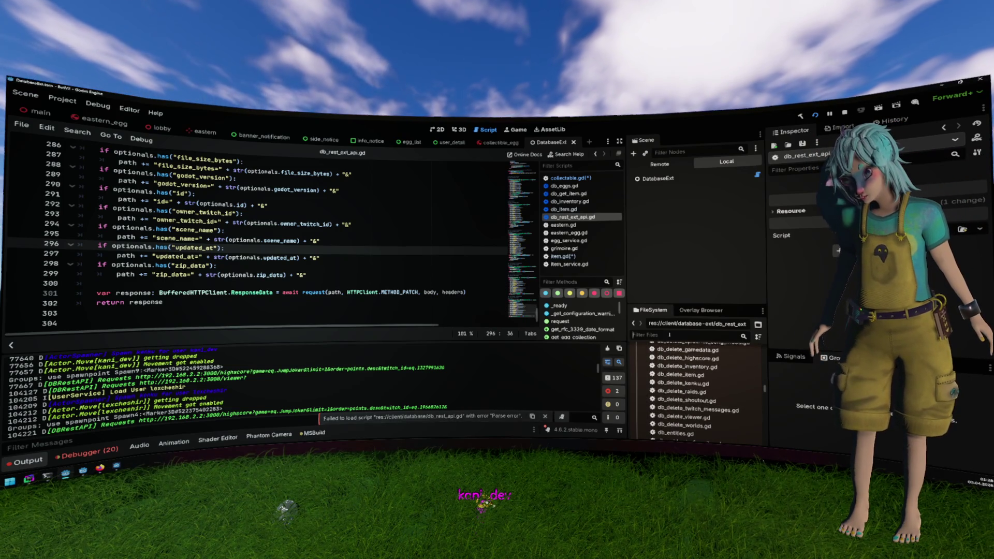
pyautogui.write('db_re')
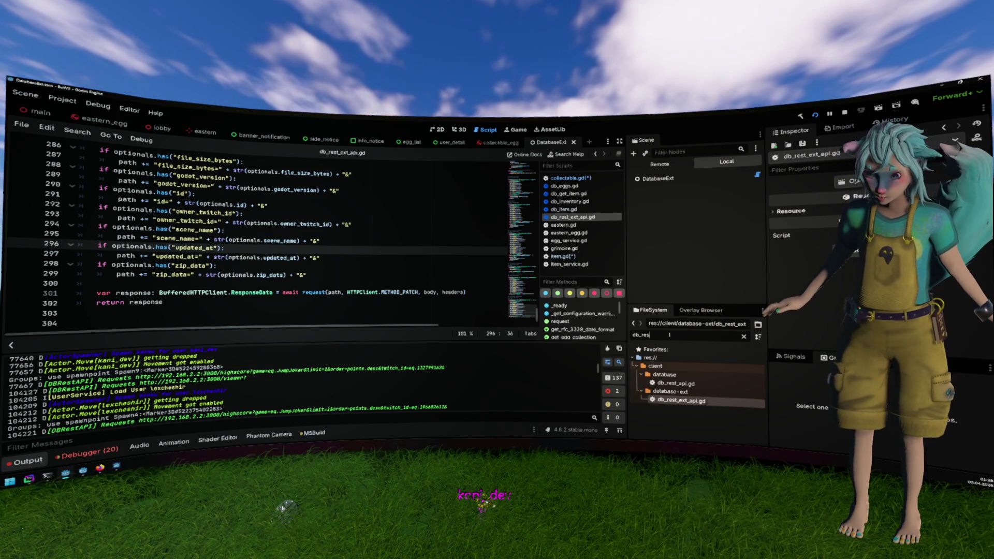
pyautogui.write('s')
pyautogui.press('Return')
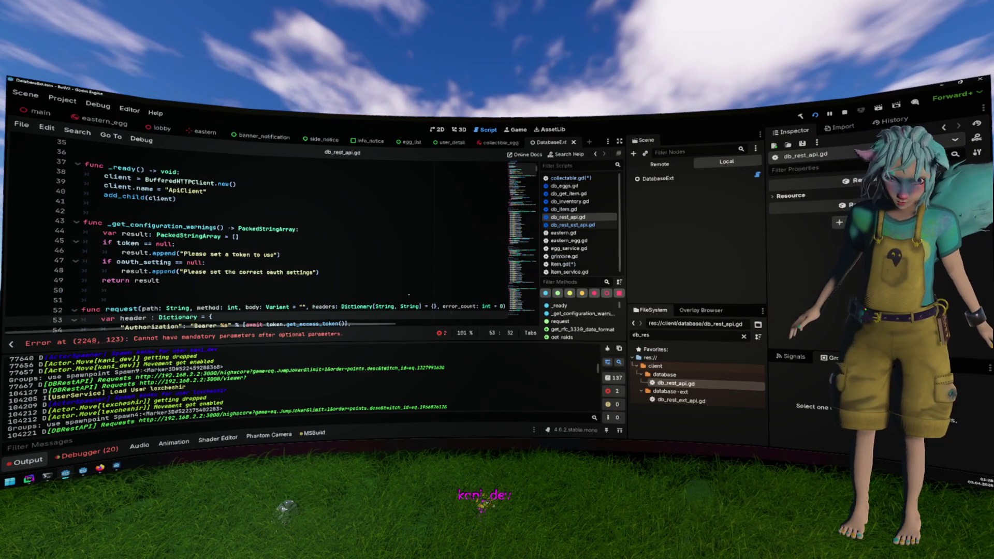
# Jump to the error at line 2248 and select post_rpc_add_item_to_inventory's args: Dictionary parameter.
pyautogui.click(347, 334)
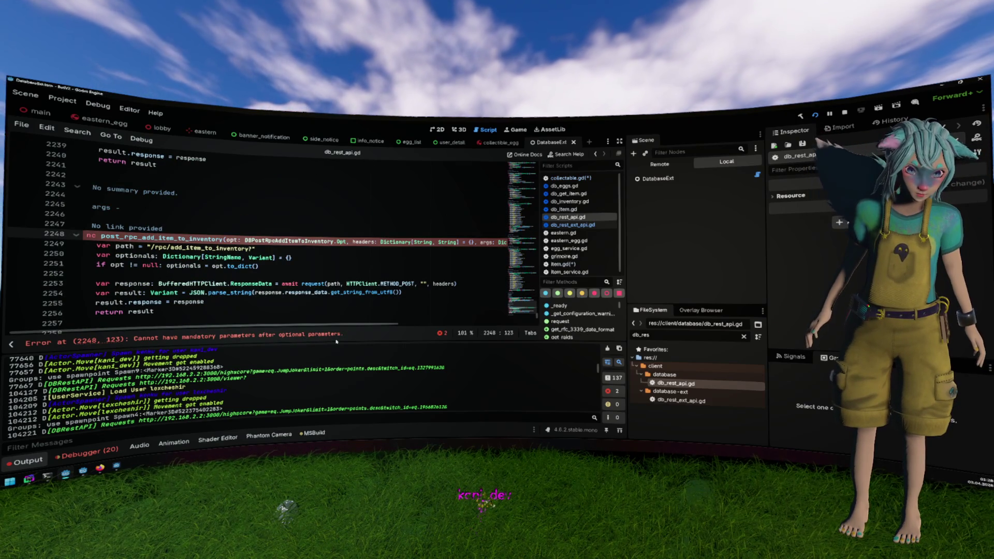
pyautogui.moveTo(350, 326); pyautogui.dragTo(425, 319)
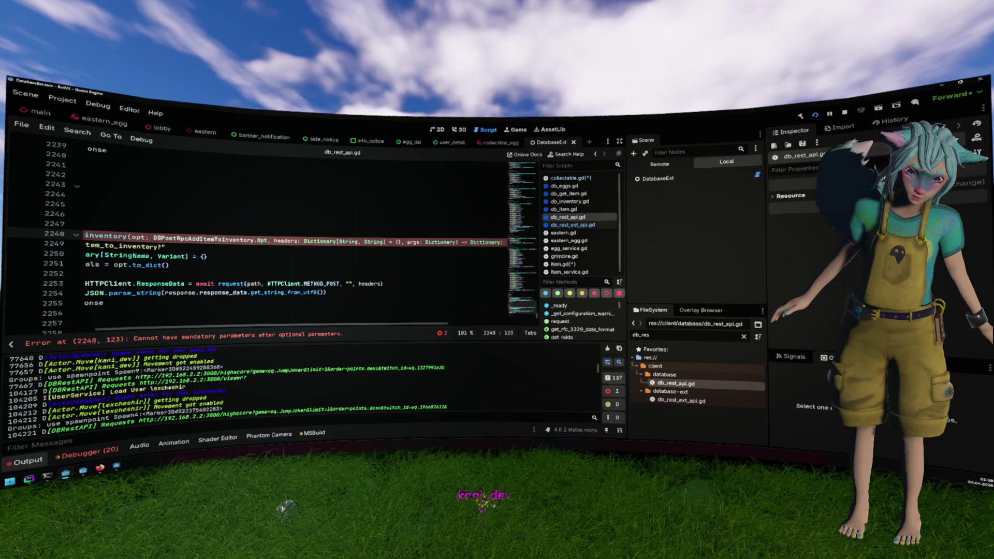
pyautogui.moveTo(407, 242); pyautogui.dragTo(457, 241)
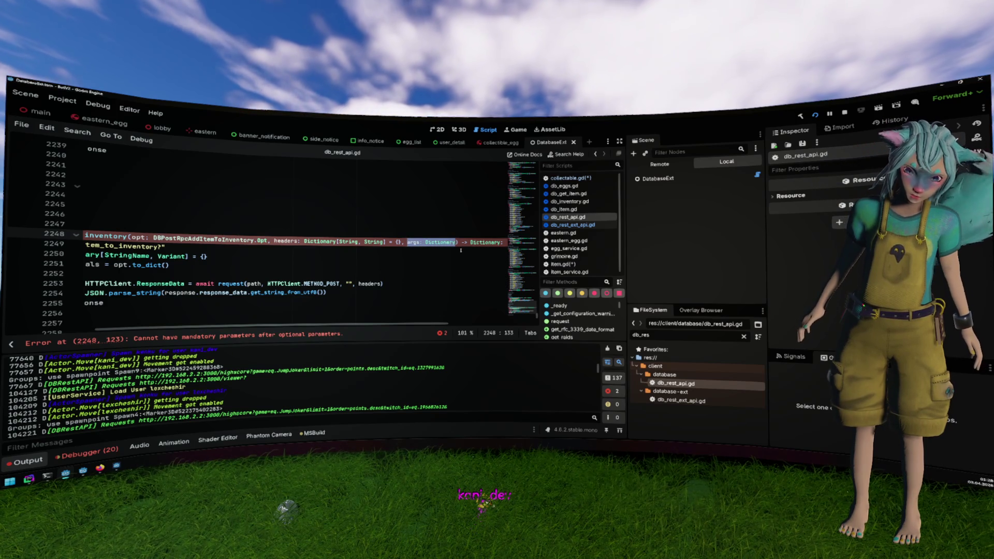
pyautogui.hscroll(-3, 463, 244)
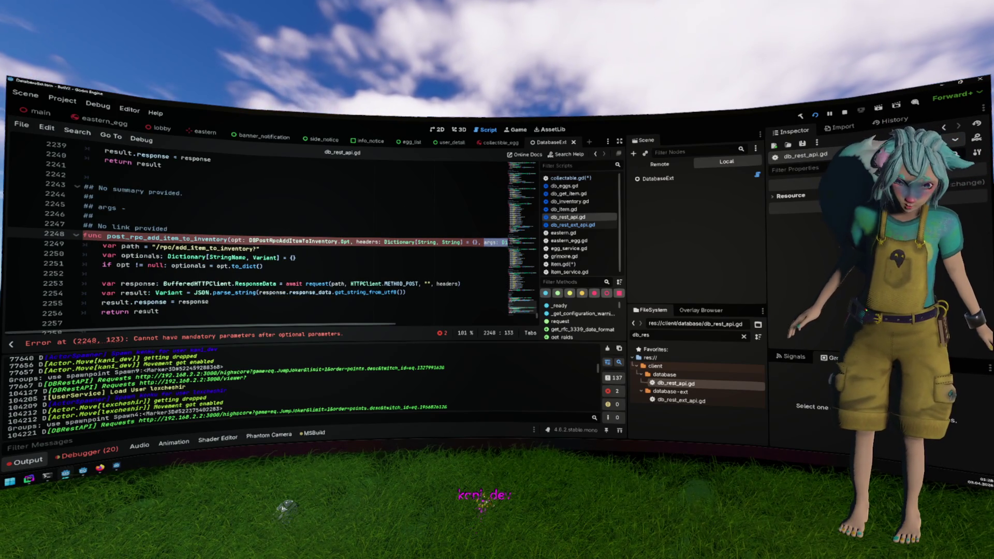
pyautogui.scroll(-2, 466, 249)
pyautogui.scroll(2, 466, 252)
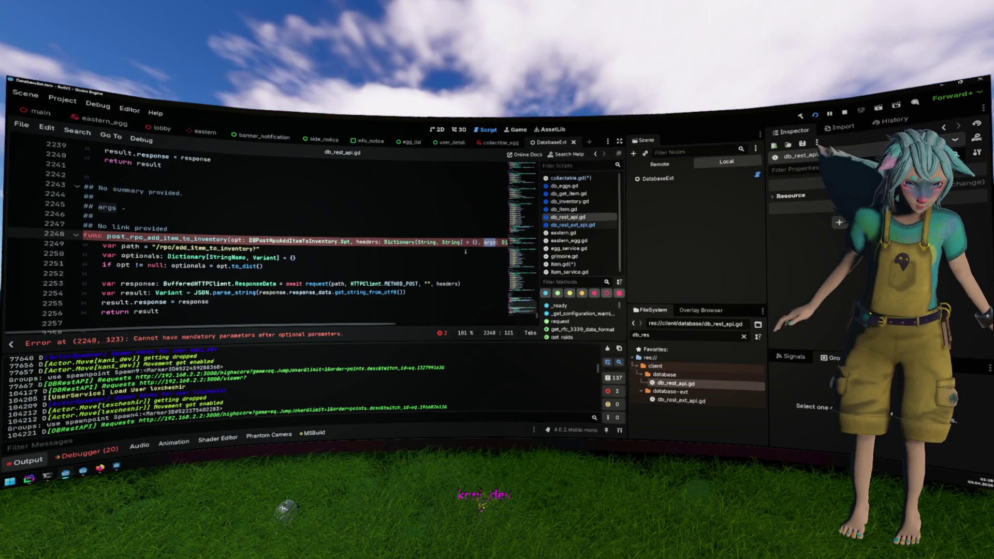
pyautogui.hscroll(3, 460, 248)
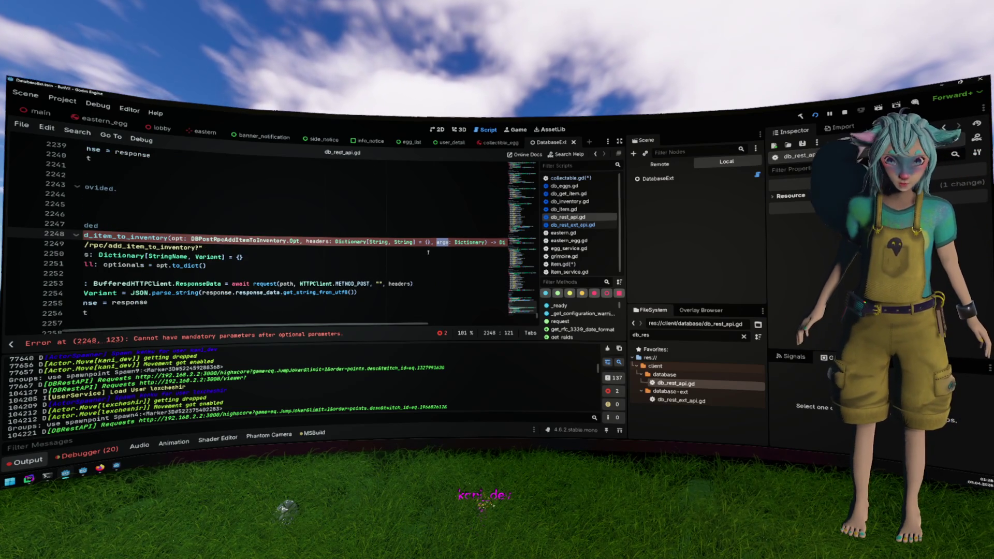
pyautogui.hscroll(-3, 428, 252)
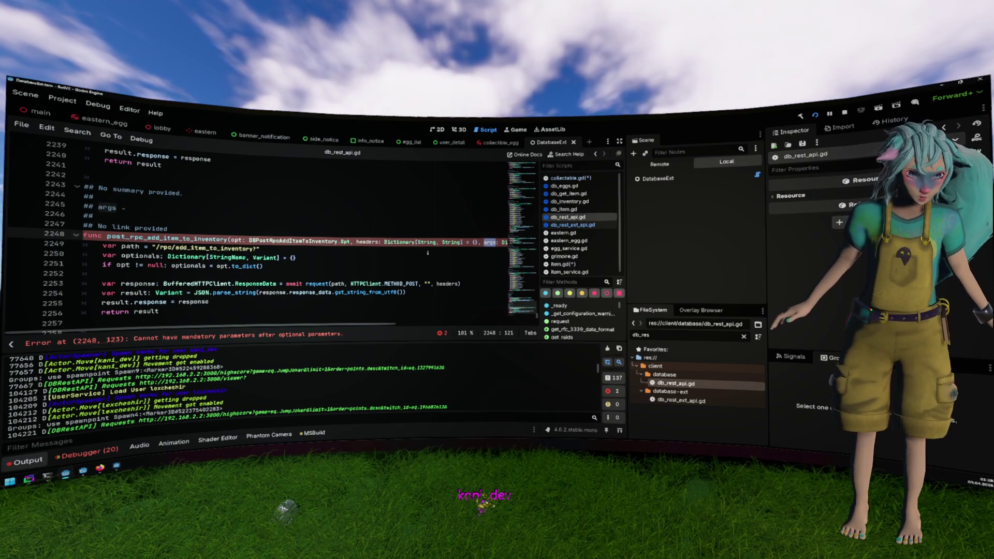
pyautogui.scroll(-2, 357, 260)
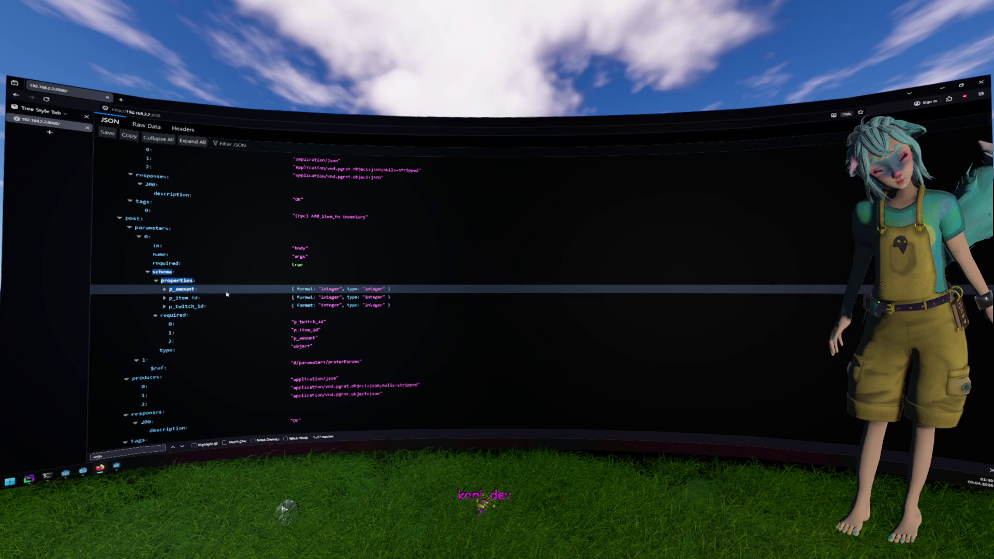
# Select add_item_to_inventory's body schema properties p_amount, p_item_id and p_twitch_id in the JSON viewer.
pyautogui.moveTo(152, 272); pyautogui.dragTo(385, 309)
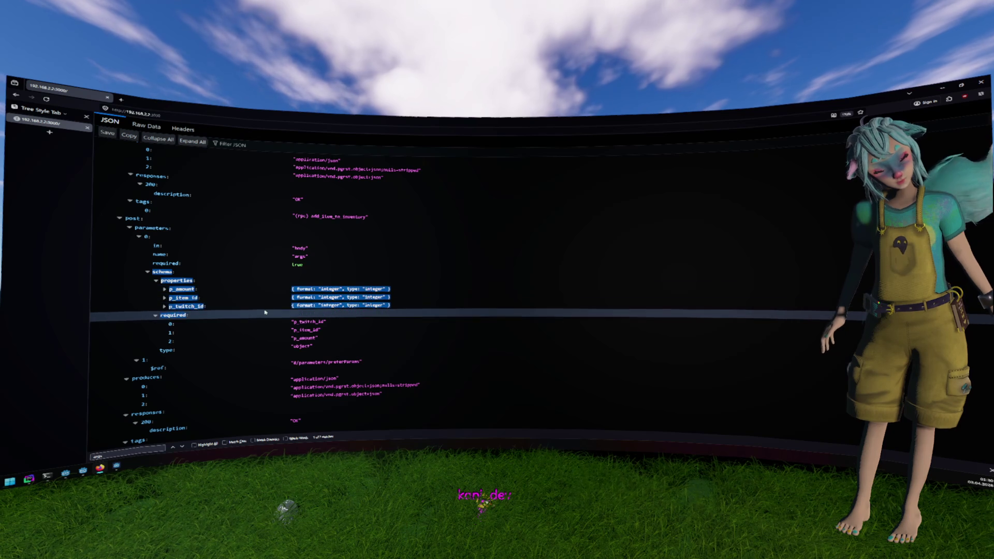
# Back in Godot, inspect the generated Opt class definition from the result.response line.
pyautogui.hotkey('alt', 'Tab')
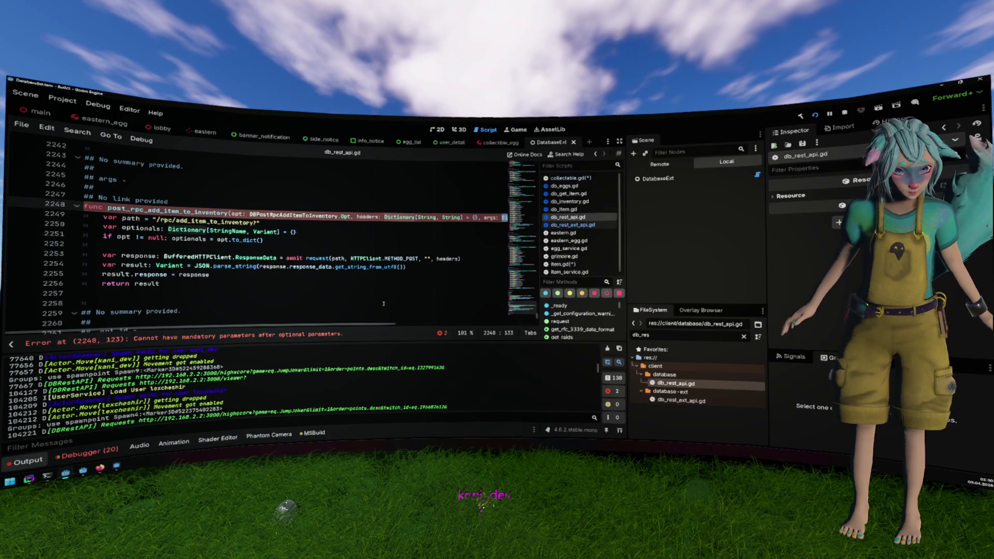
pyautogui.click(380, 279)
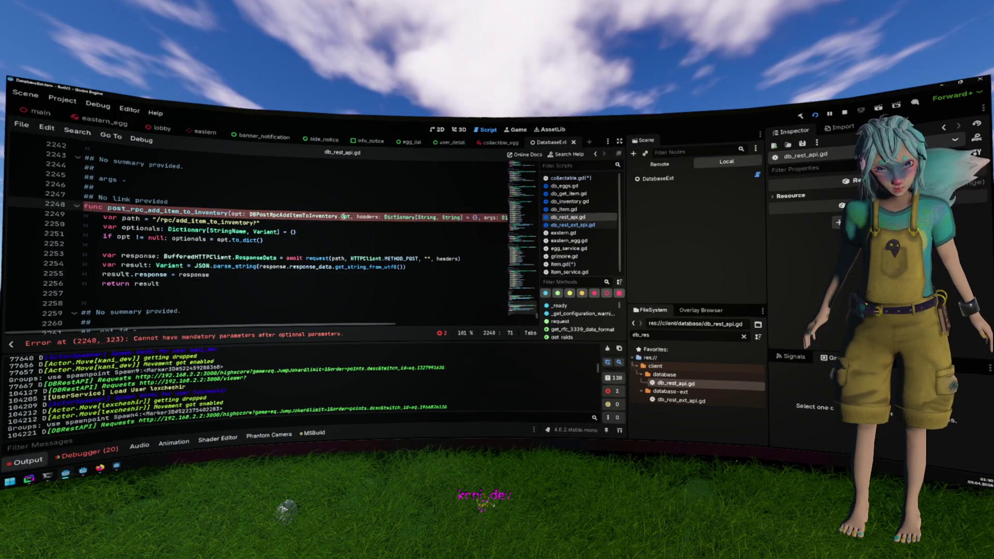
pyautogui.keyDown('ctrl'); pyautogui.click(344, 215); pyautogui.keyUp('ctrl')
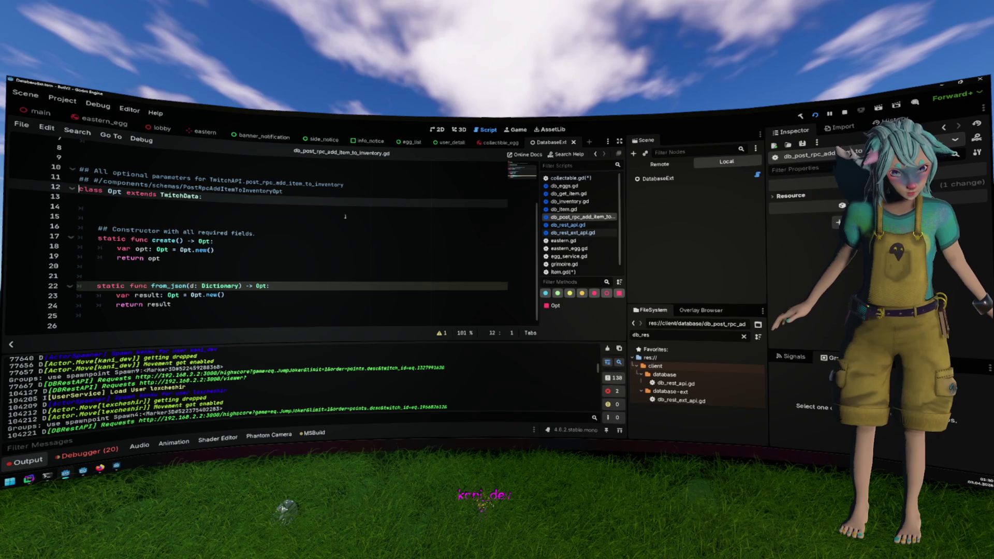
pyautogui.scroll(3, 345, 216)
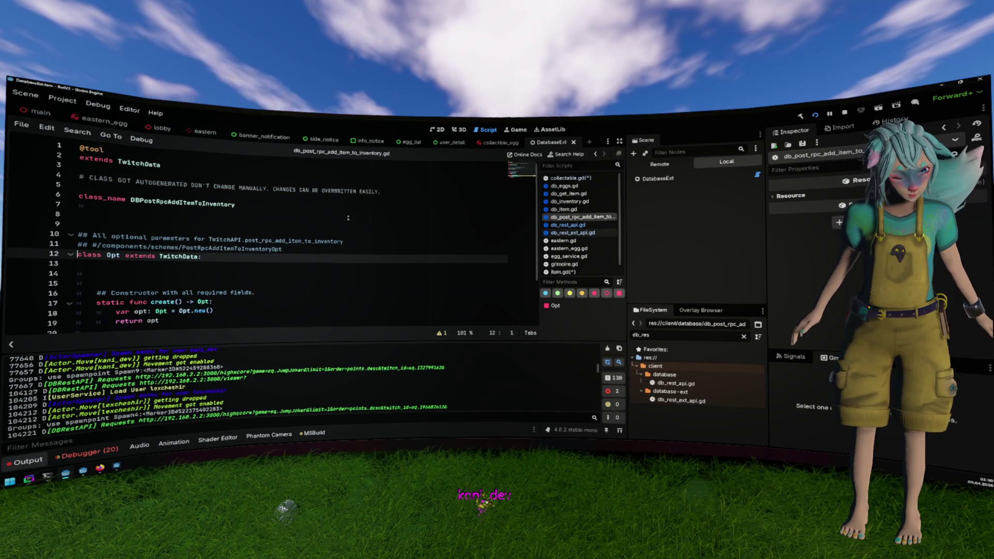
pyautogui.hotkey('ctrl', 'Home')
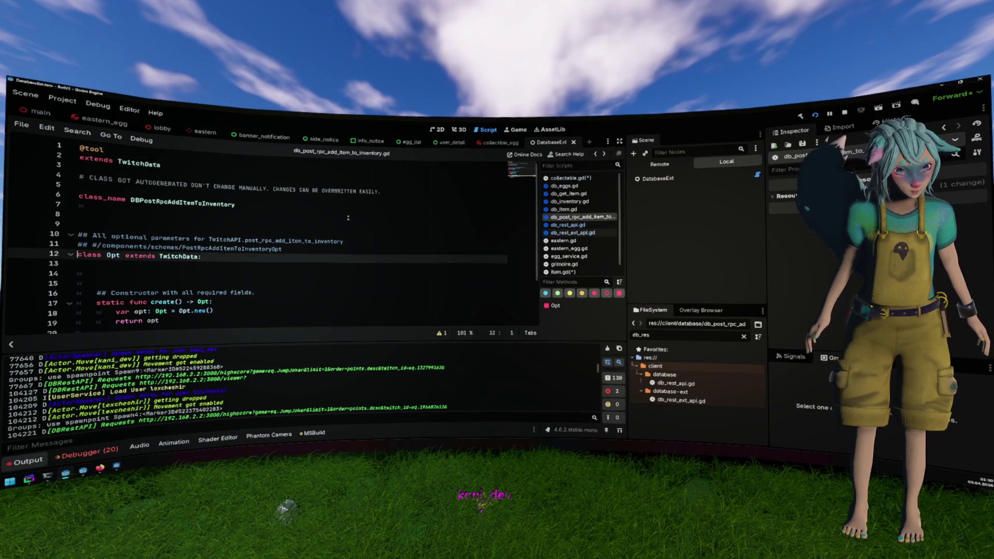
pyautogui.click(345, 224)
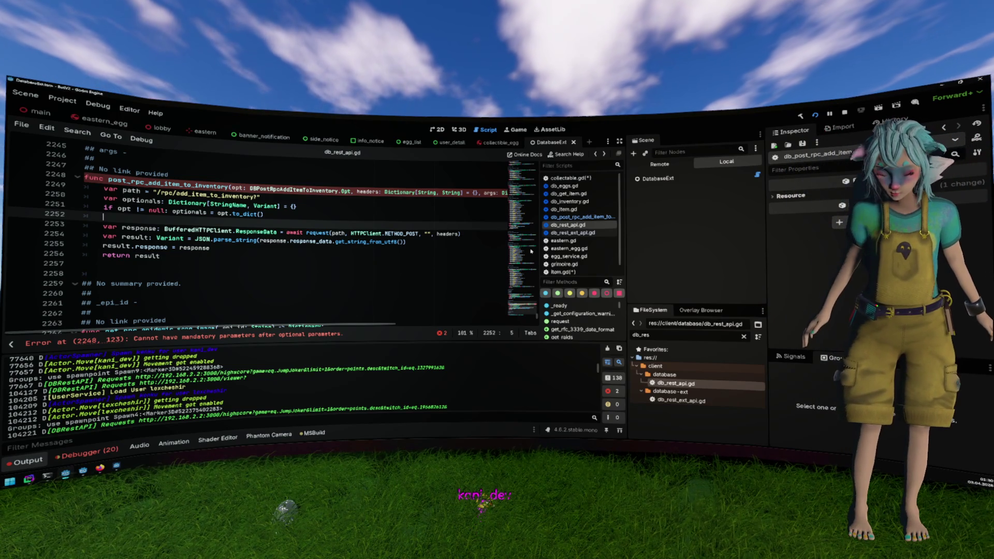
# Save item.gd, return to db_rest_api.gd, then switch to the generate_api project editor.
pyautogui.click(559, 272)
pyautogui.hotkey('ctrl', 's')
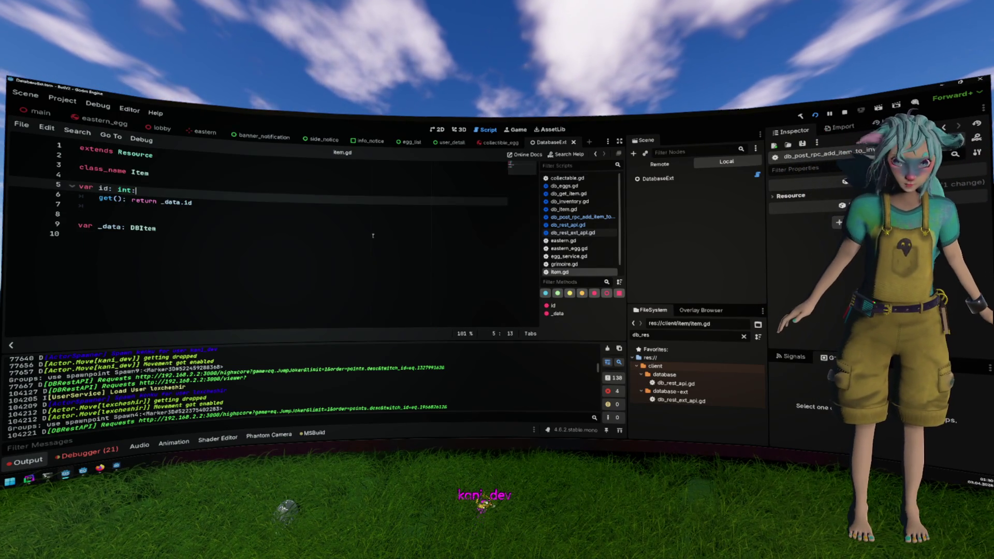
pyautogui.click(568, 225)
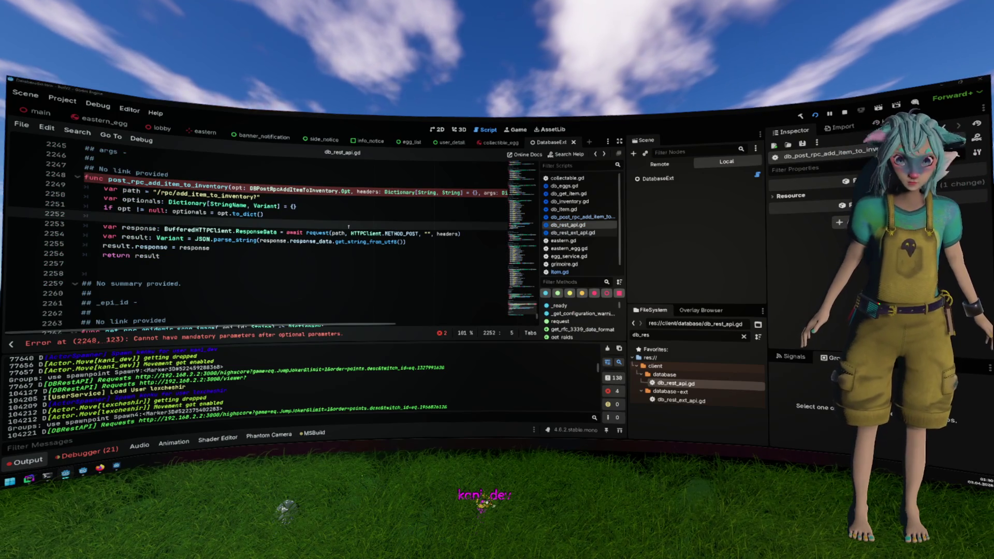
pyautogui.hotkey('alt', 'Tab')
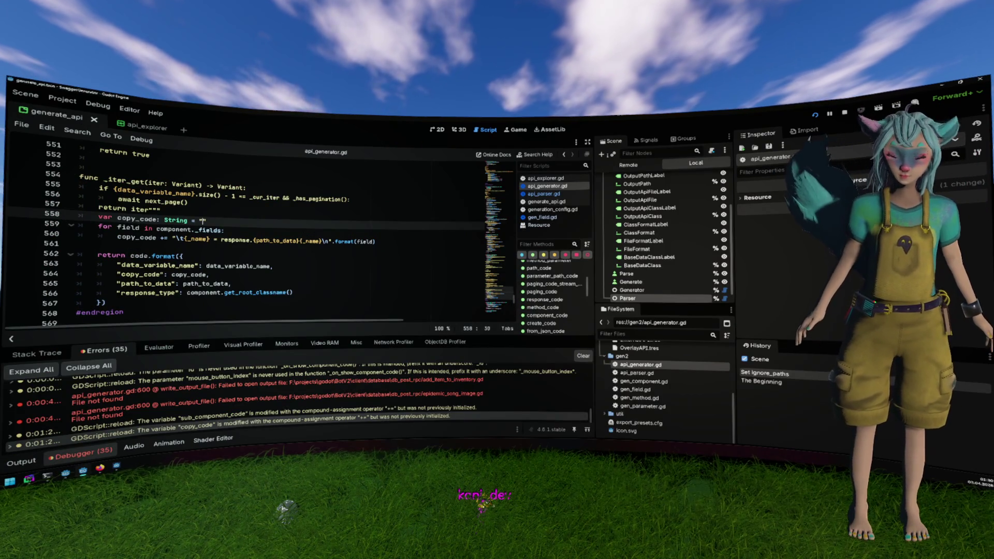
# Run the API generator project and parse the Swagger spec into API methods.
pyautogui.click(817, 115)
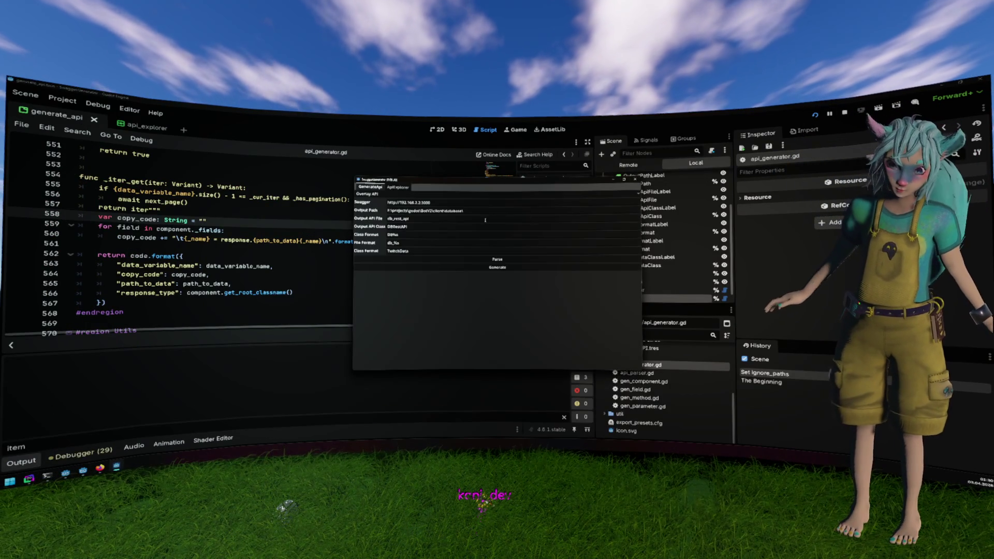
pyautogui.click(498, 259)
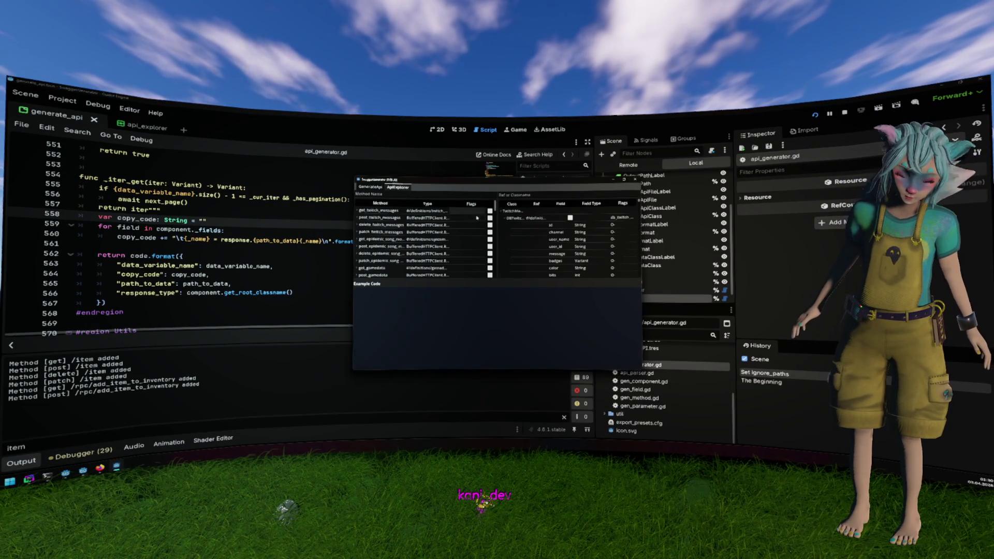
pyautogui.scroll(-10, 452, 227)
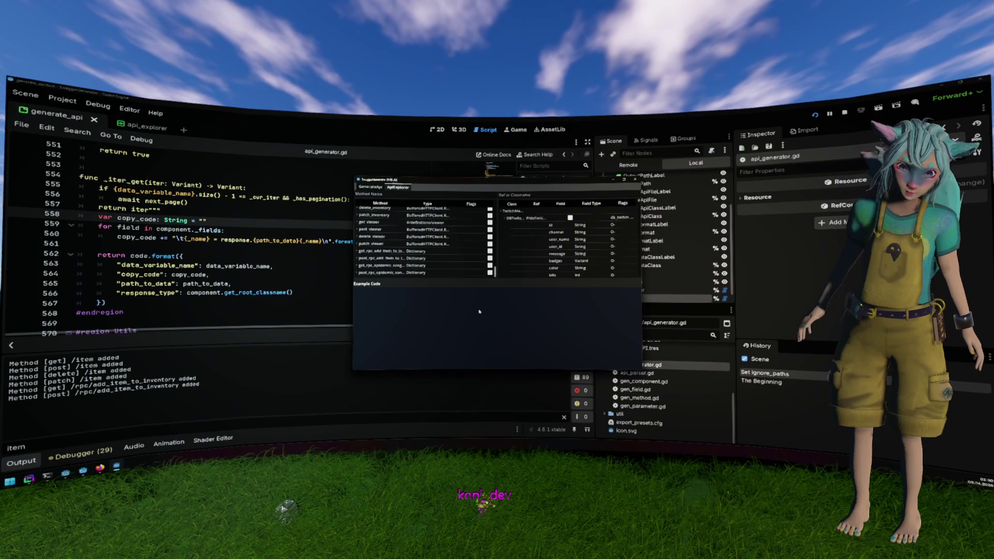
# Review post_rpc_add_item_to_inventory's example code, marking its args: Dictionary parameter.
pyautogui.click(382, 251)
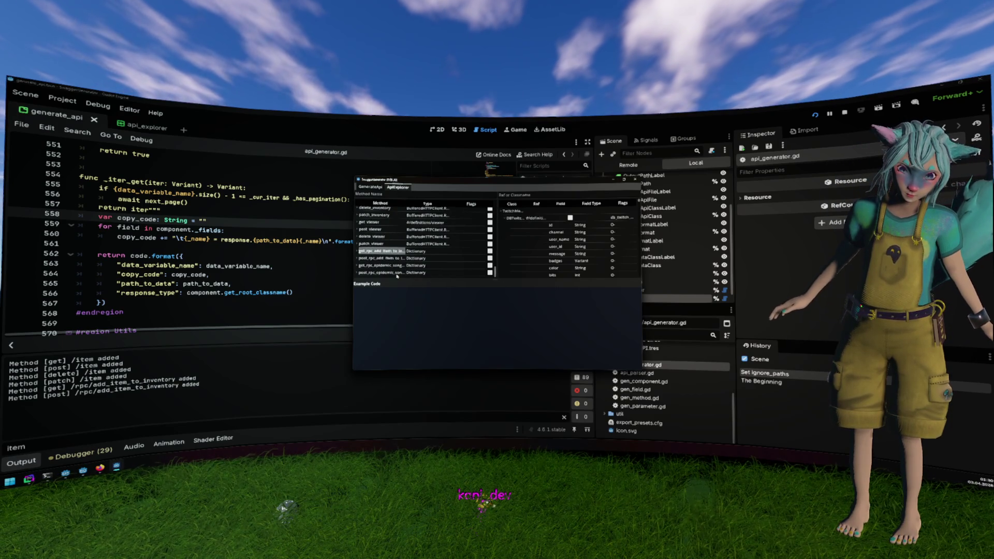
pyautogui.click(392, 259)
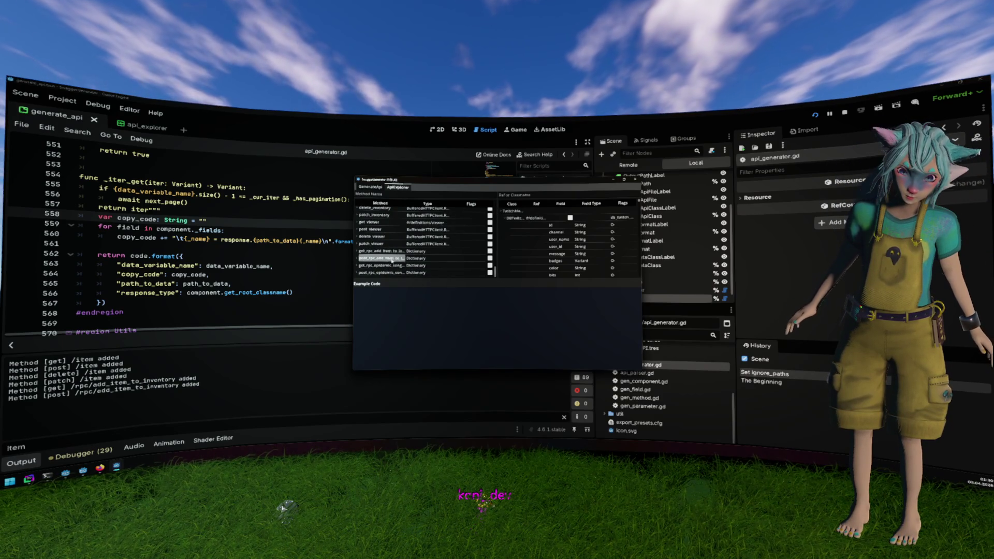
pyautogui.doubleClick(392, 259)
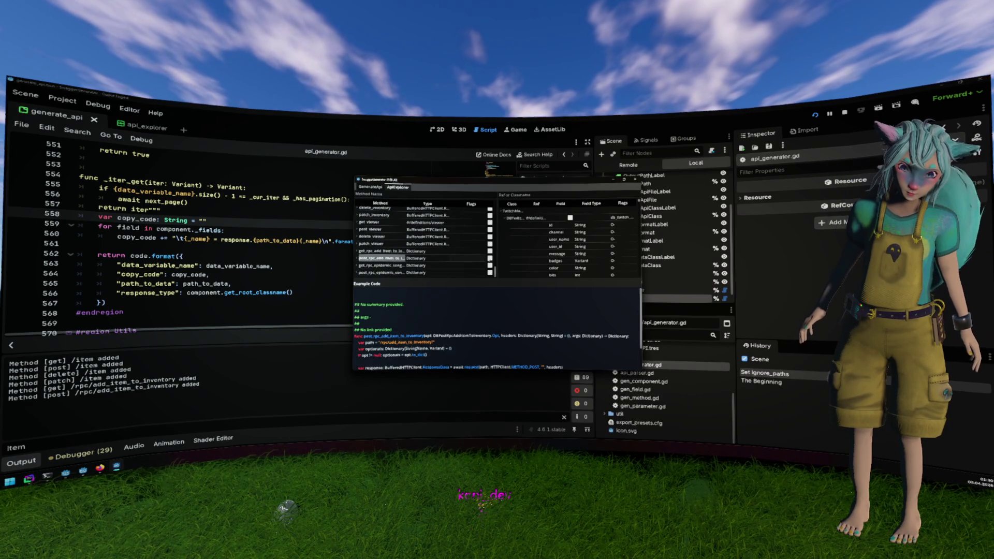
pyautogui.scroll(-1, 473, 316)
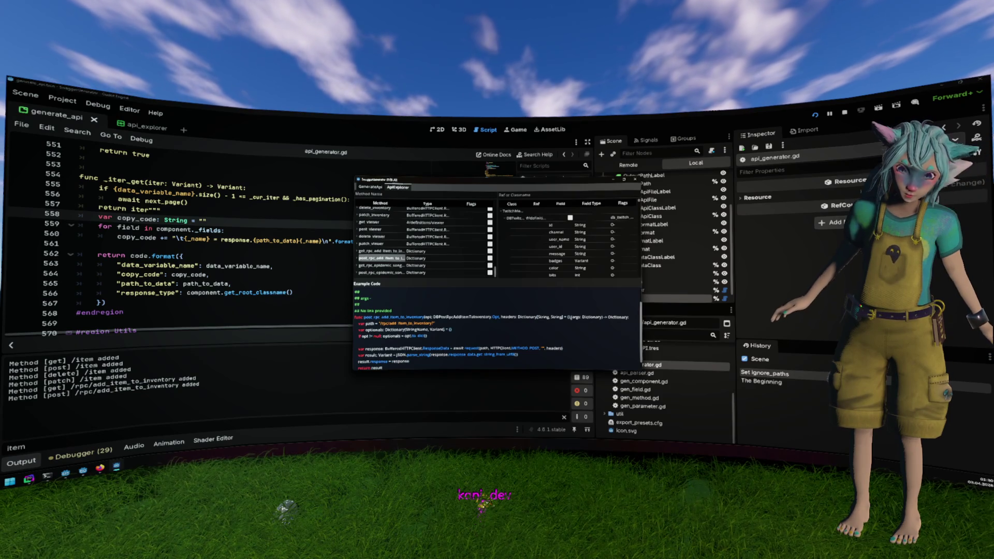
pyautogui.moveTo(571, 317); pyautogui.dragTo(593, 317)
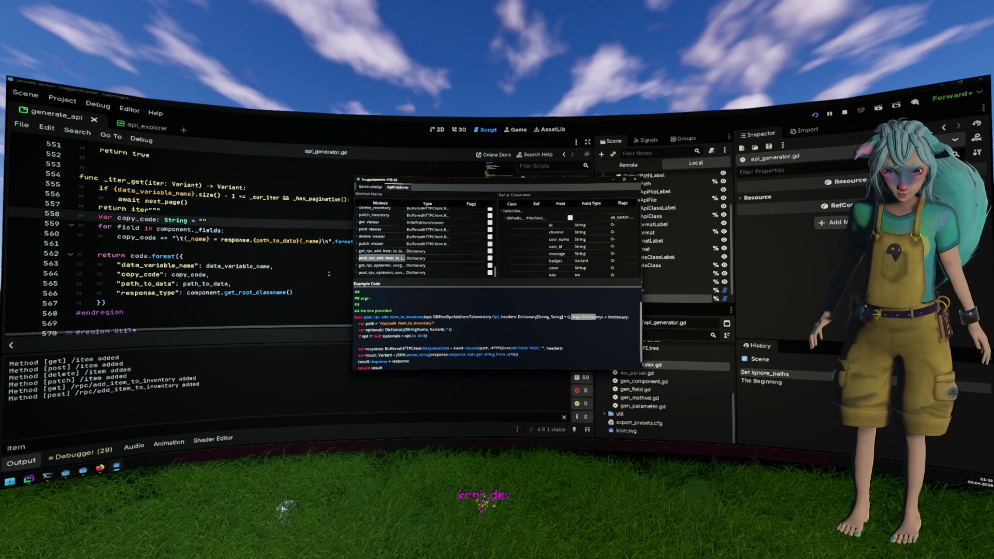
pyautogui.click(308, 260)
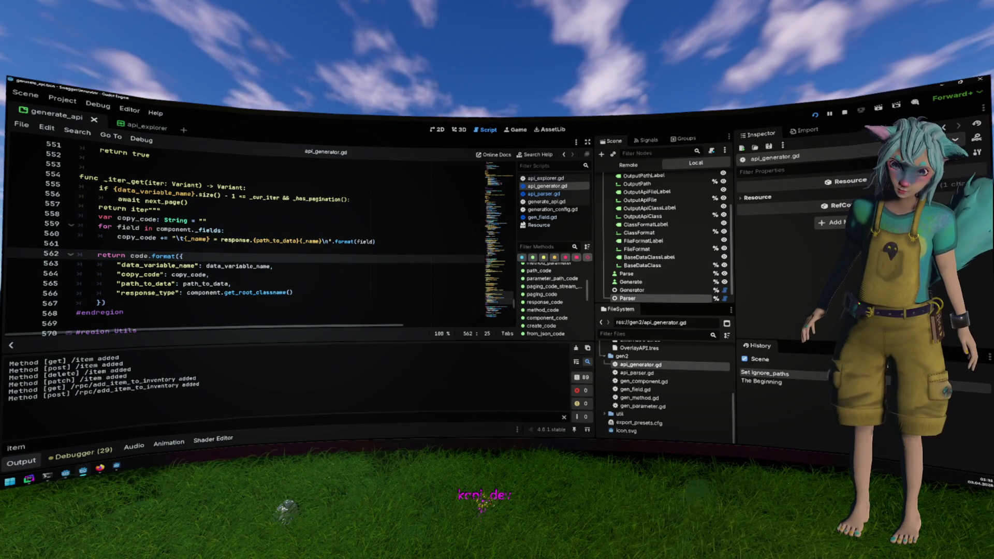
# Close the generate_api.gd and generation_config.gd scripts, keeping api_generator.gd open.
pyautogui.click(546, 202)
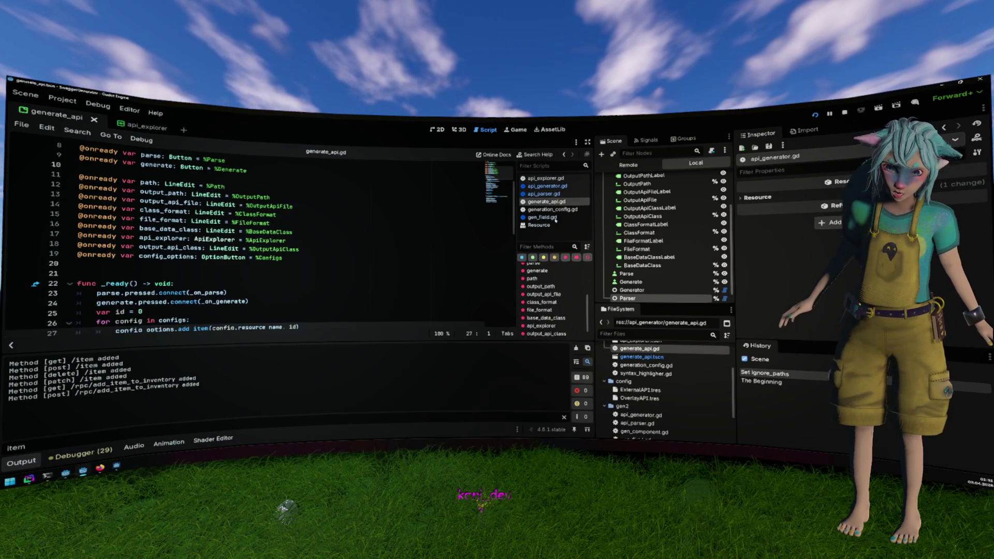
pyautogui.click(559, 186)
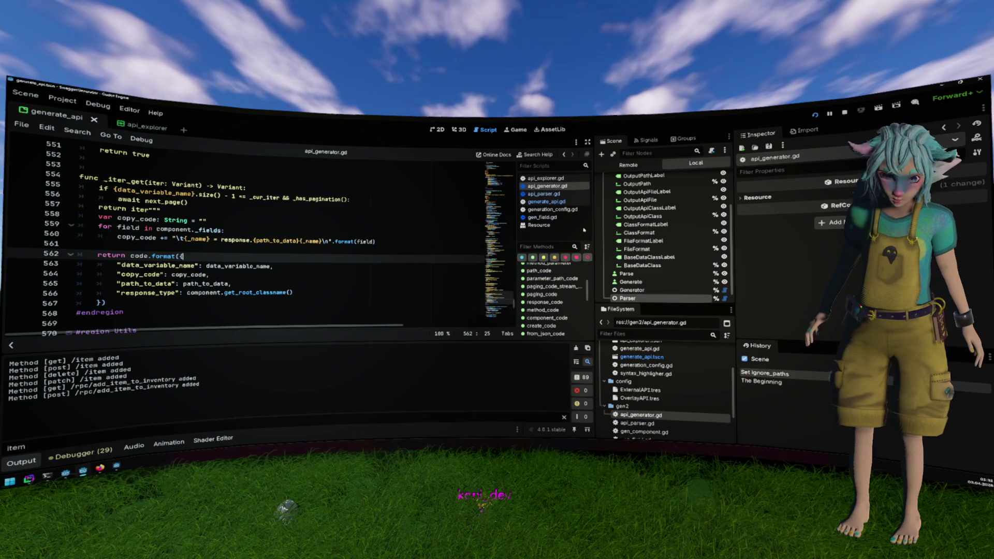
pyautogui.middleClick(546, 201)
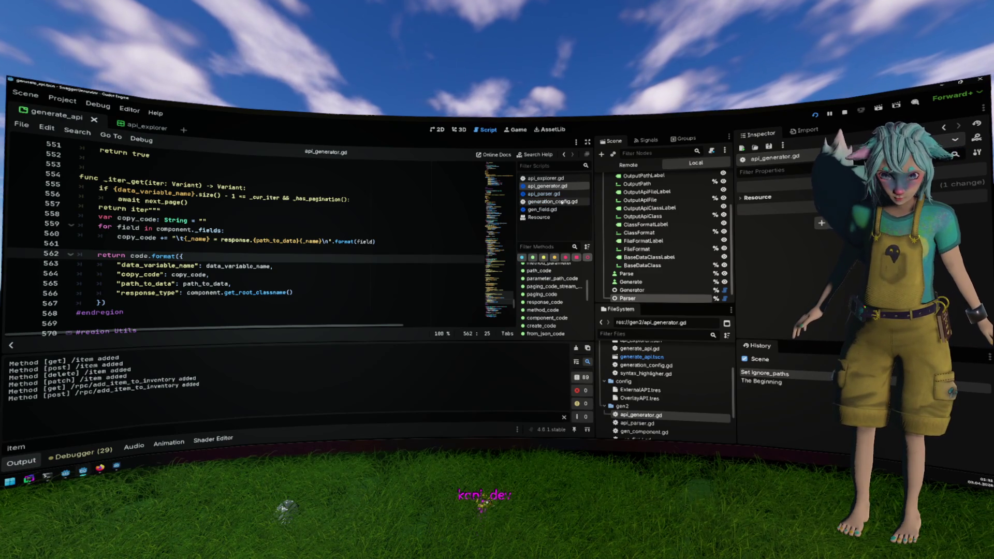
pyautogui.middleClick(546, 202)
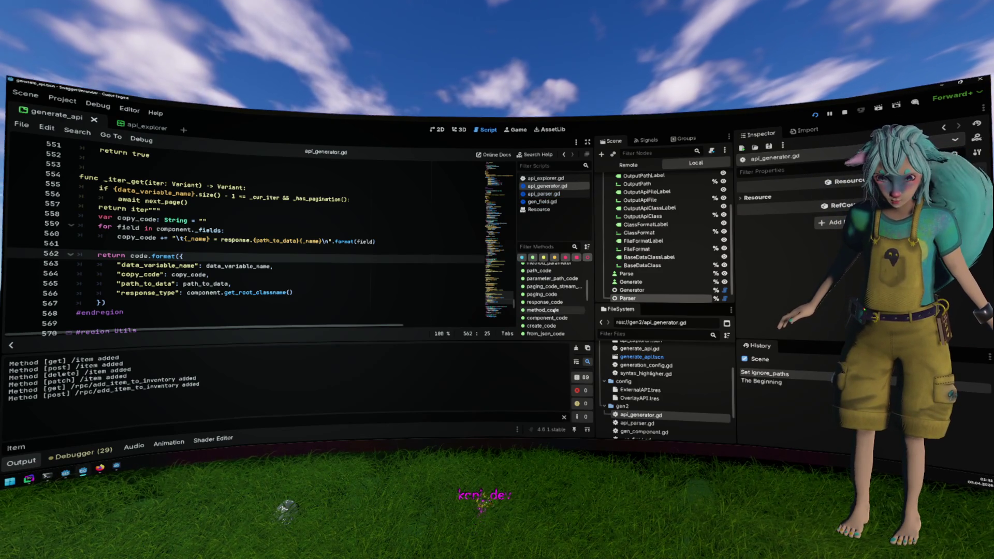
# Follow method_code's parameters placeholder on line 381 to the method_parameter function.
pyautogui.click(546, 310)
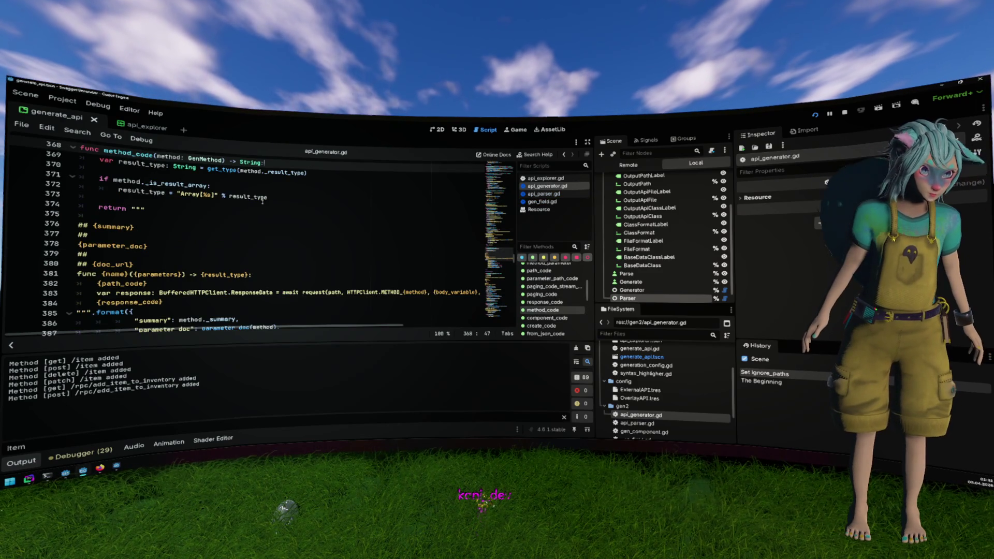
pyautogui.scroll(-1, 222, 179)
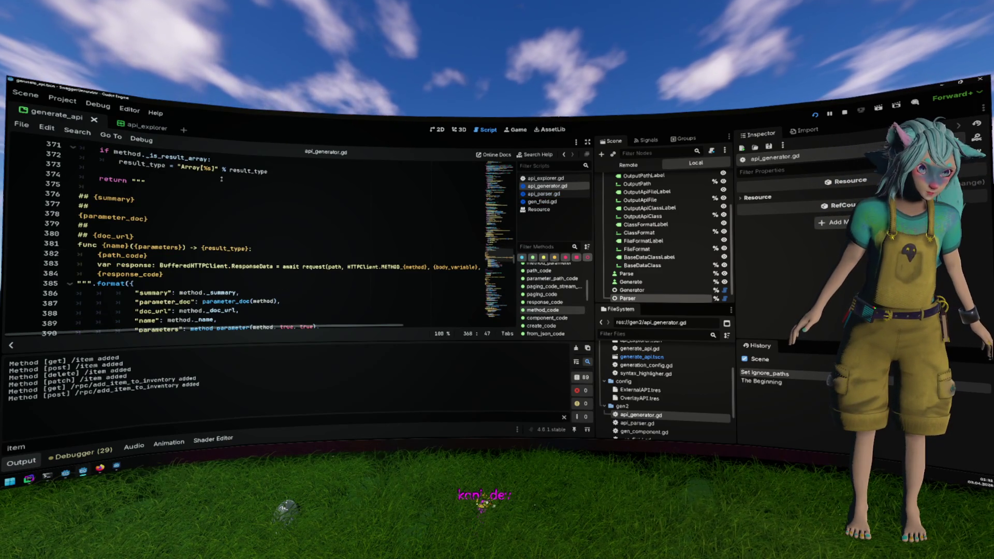
pyautogui.scroll(-2, 222, 179)
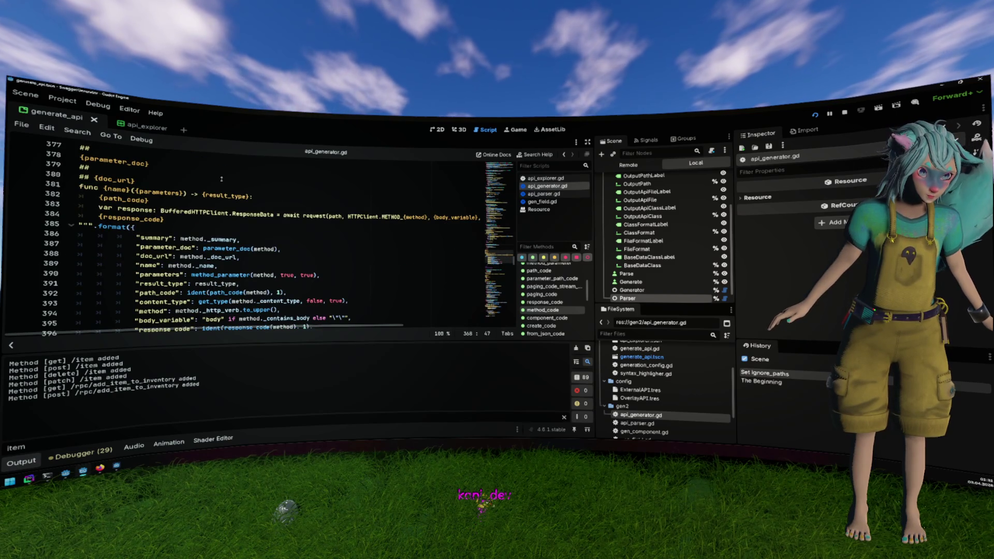
pyautogui.doubleClick(176, 191)
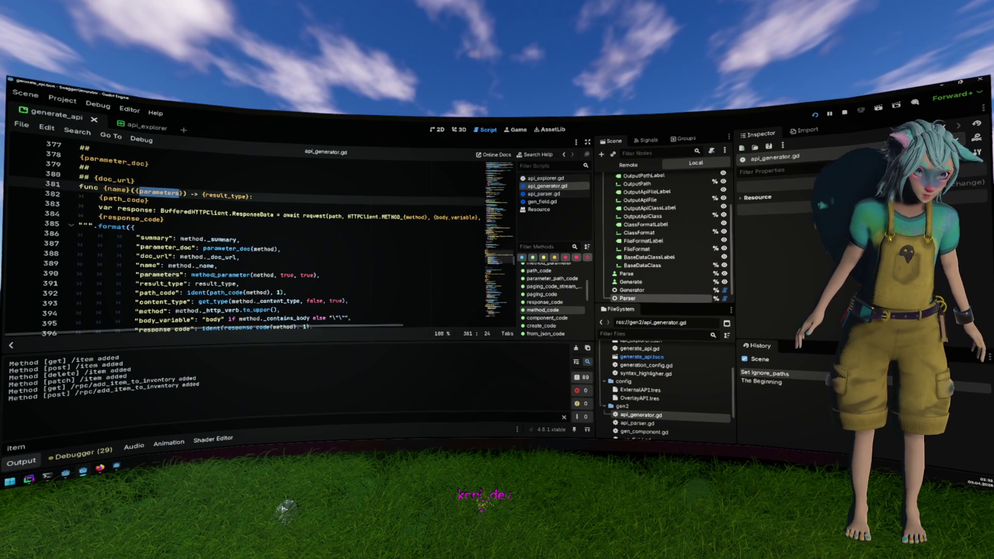
pyautogui.keyDown('ctrl'); pyautogui.click(228, 275); pyautogui.keyUp('ctrl')
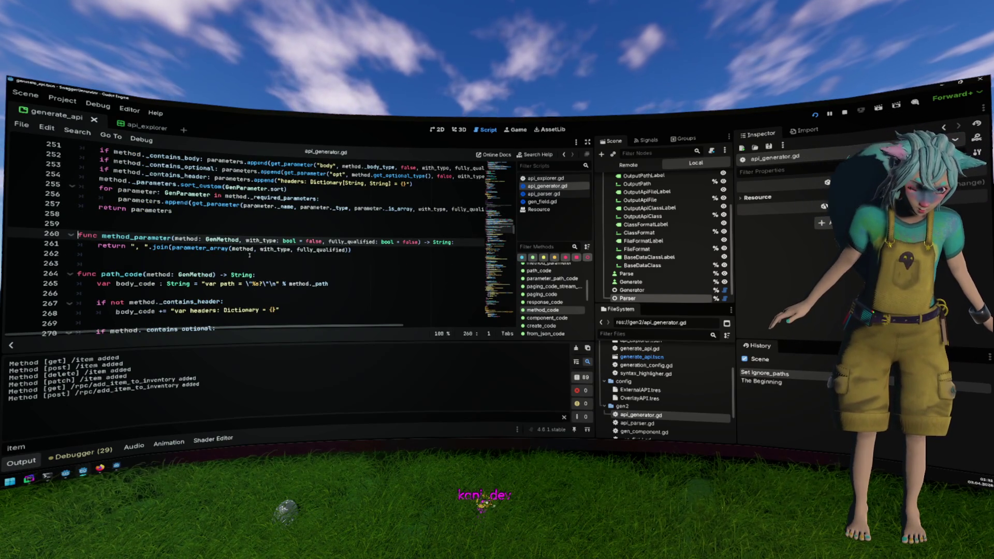
# Inspect parameter_array's body and _contains_body handling on line 251, then open api_parser.gd.
pyautogui.click(210, 249)
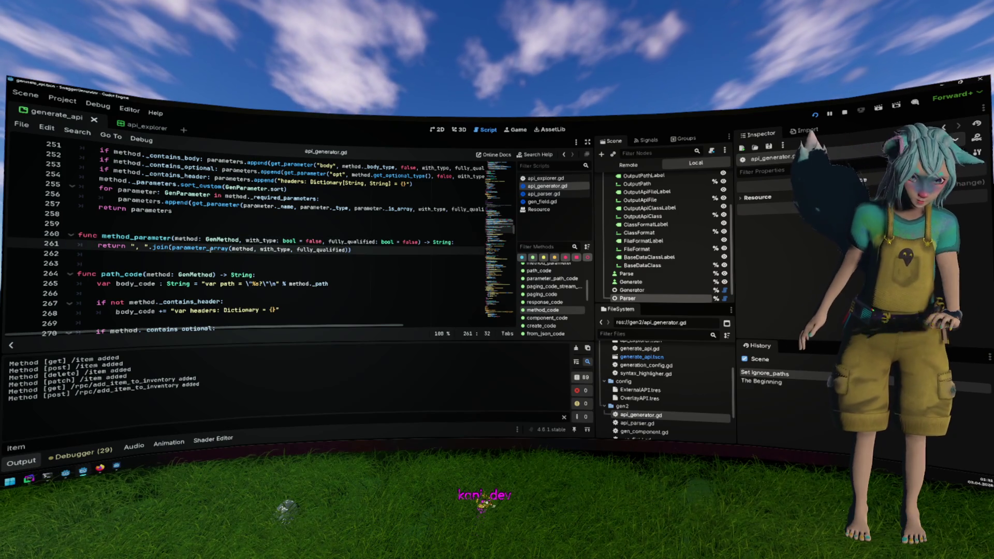
pyautogui.keyDown('ctrl'); pyautogui.click(210, 249); pyautogui.keyUp('ctrl')
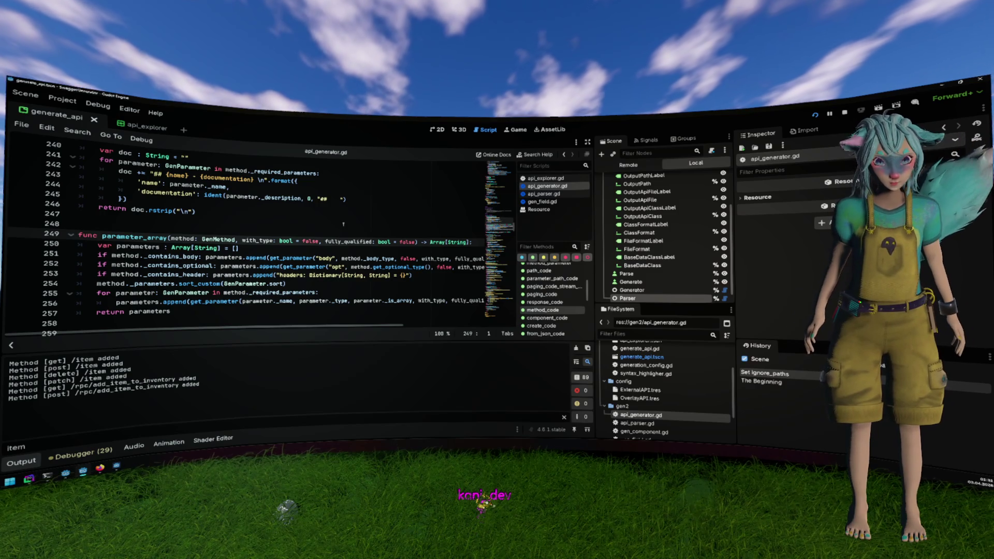
pyautogui.doubleClick(326, 257)
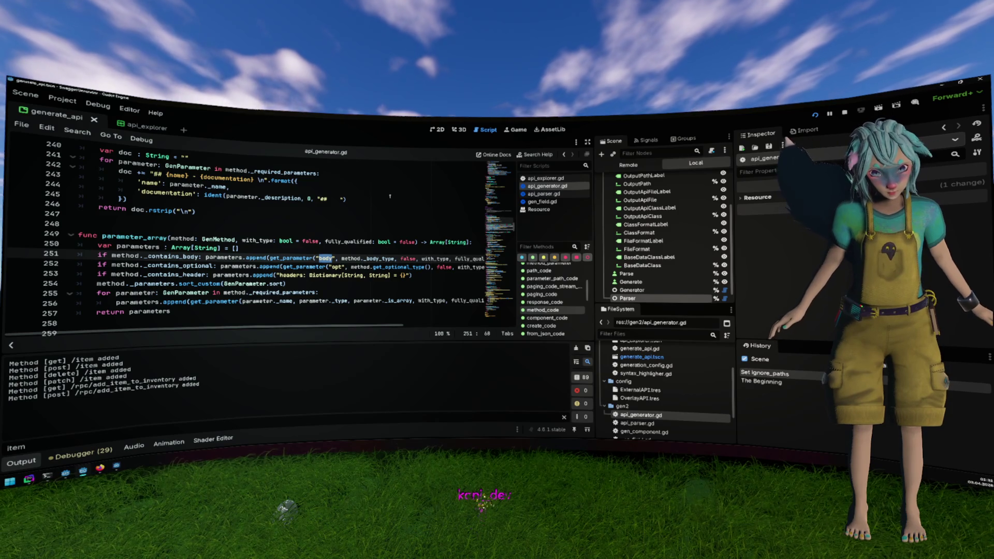
pyautogui.hscroll(3, 387, 194)
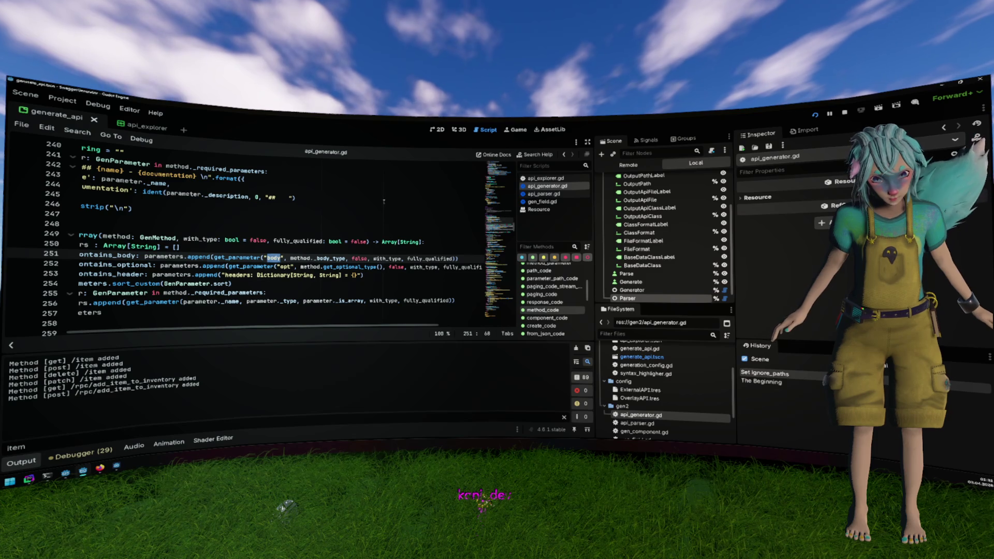
pyautogui.hscroll(-3, 384, 201)
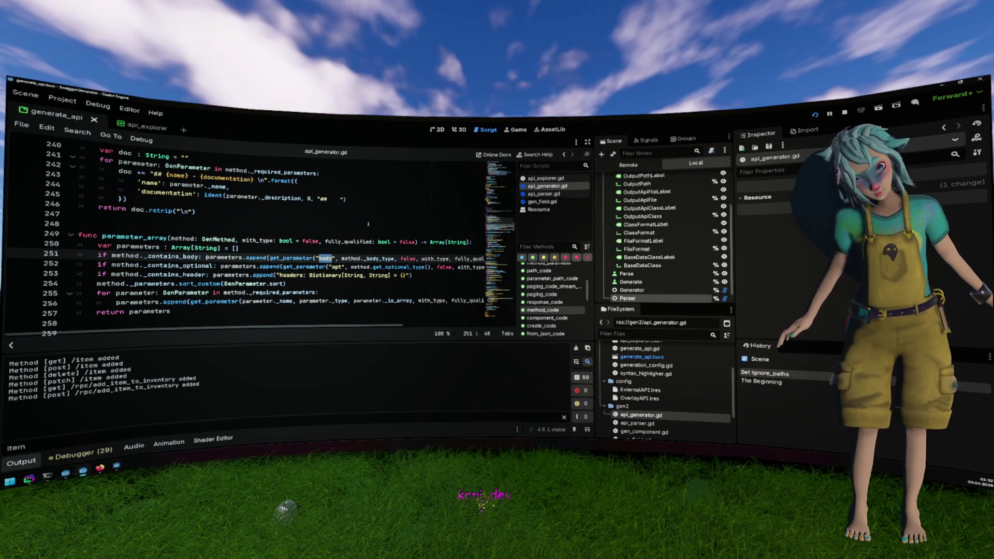
pyautogui.doubleClick(171, 256)
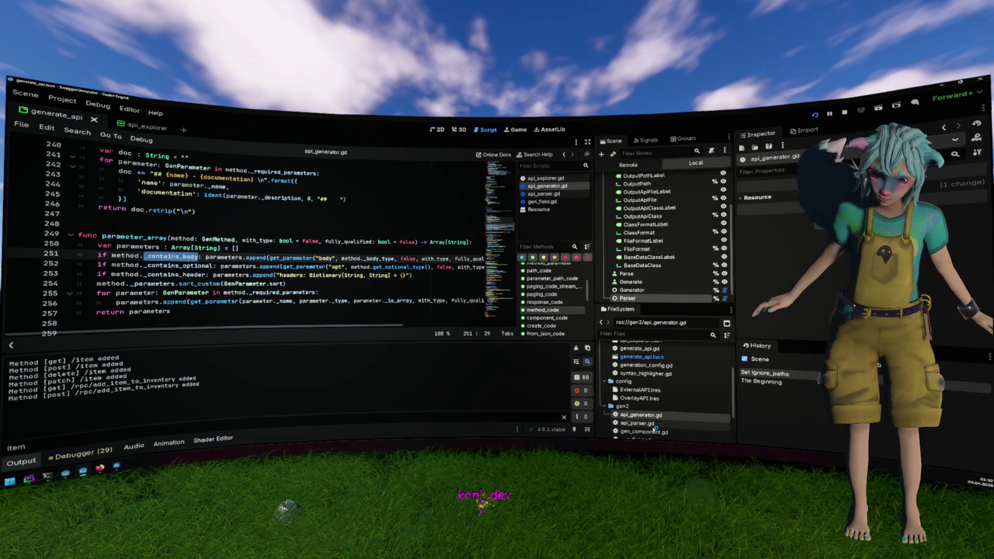
pyautogui.doubleClick(637, 423)
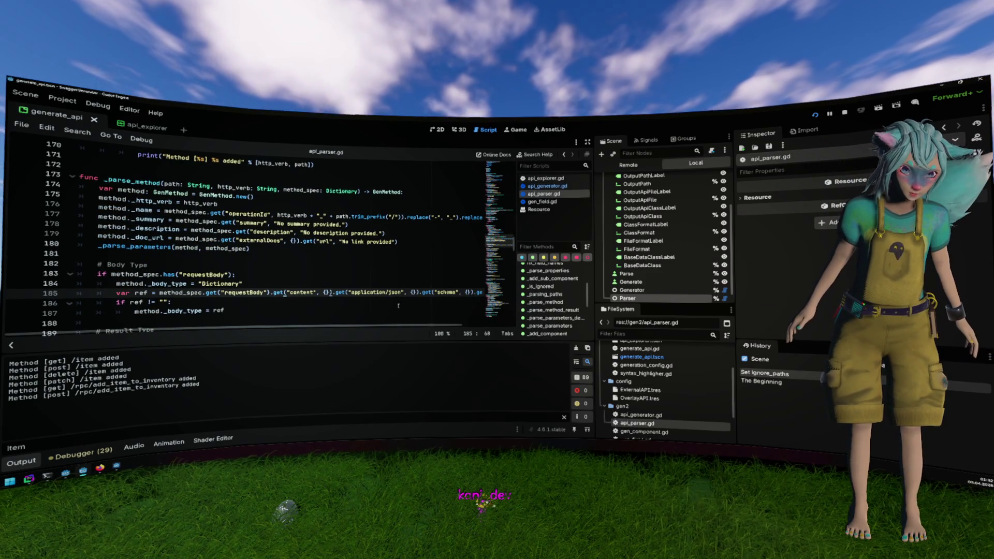
# Collapse the Output panel to enlarge api_parser.gd, then switch to the Drawing Studio browser.
pyautogui.click(15, 462)
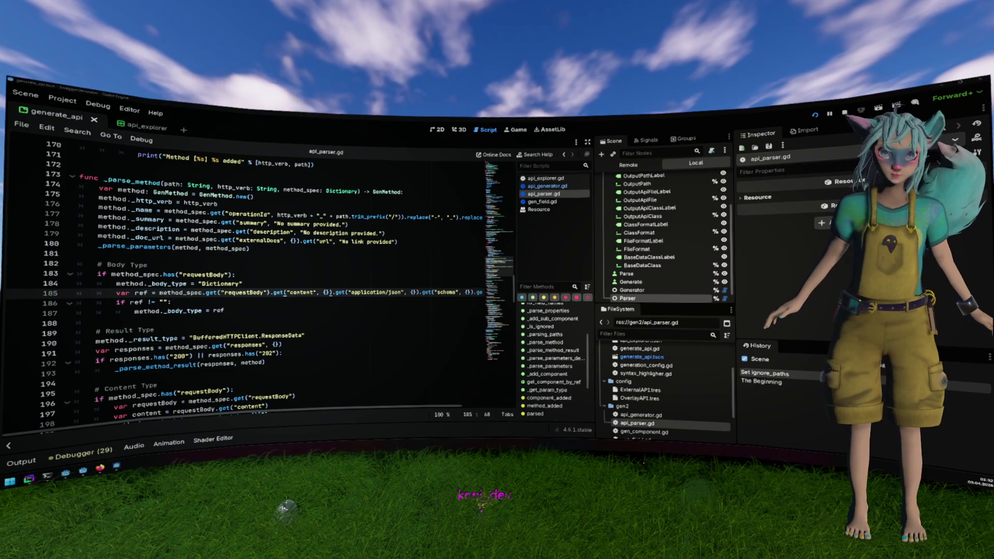
pyautogui.hotkey('alt', 'Tab')
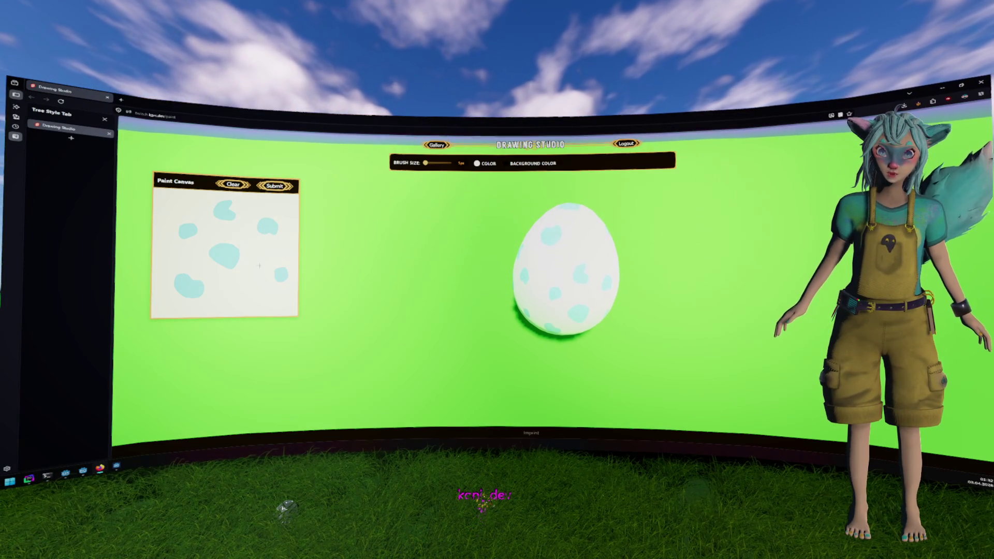
# Paint a red G-shaped stroke on the egg canvas and submit the drawing.
pyautogui.click(473, 164)
pyautogui.click(532, 176)
pyautogui.moveTo(232, 227)
pyautogui.mouseDown()
pyautogui.moveTo(228, 247)
pyautogui.moveTo(246, 233)
pyautogui.moveTo(225, 223)
pyautogui.moveTo(260, 240)
pyautogui.mouseUp()
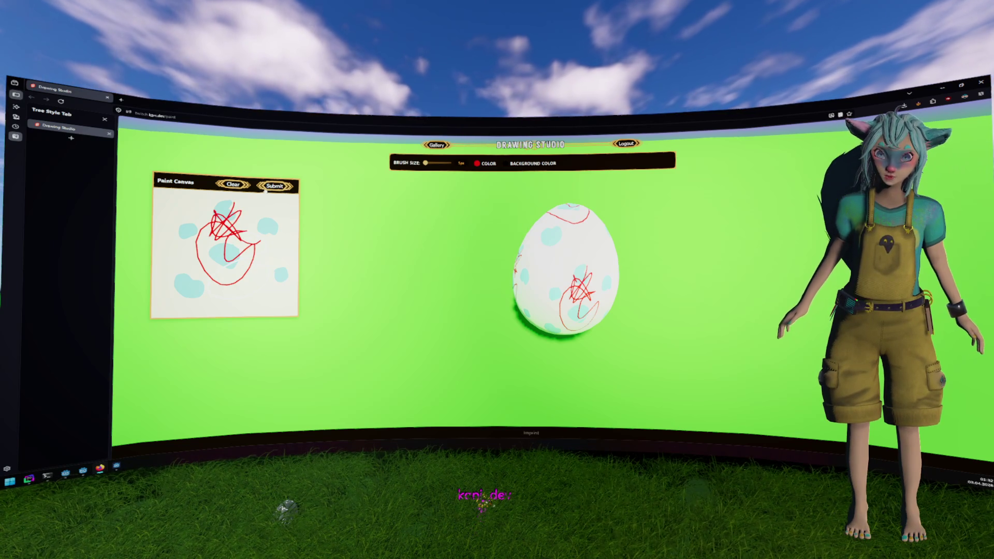
pyautogui.click(275, 185)
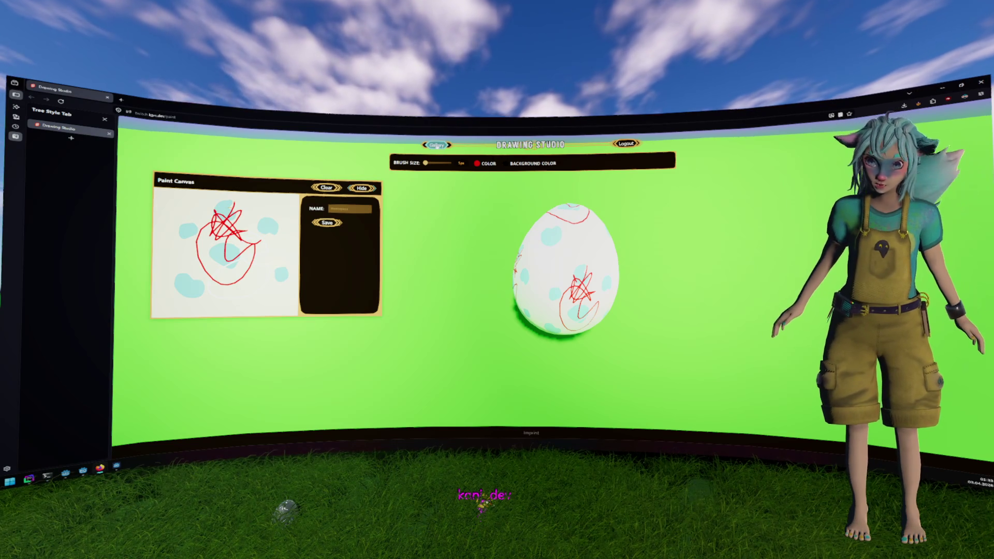
# Open the Artworks gallery, shift its panel right, then return to Godot's script editor.
pyautogui.click(437, 145)
pyautogui.moveTo(260, 175); pyautogui.dragTo(299, 178)
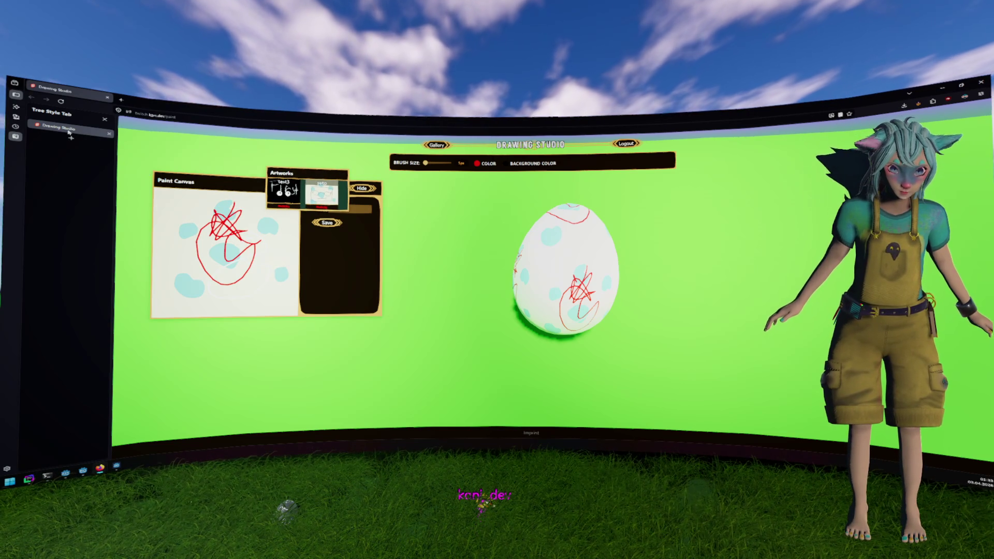
pyautogui.hotkey('alt', 'Tab')
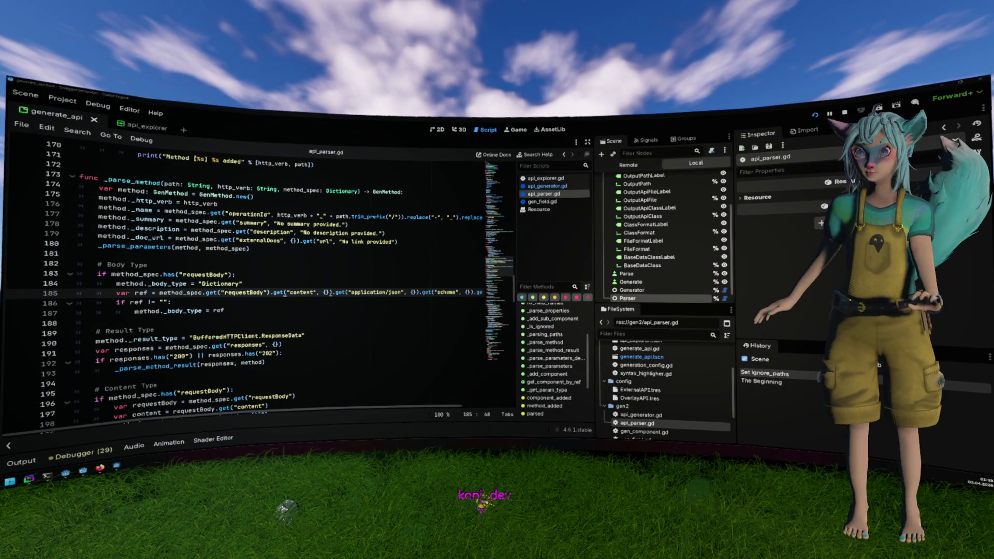
pyautogui.hotkey('alt', 'Tab')
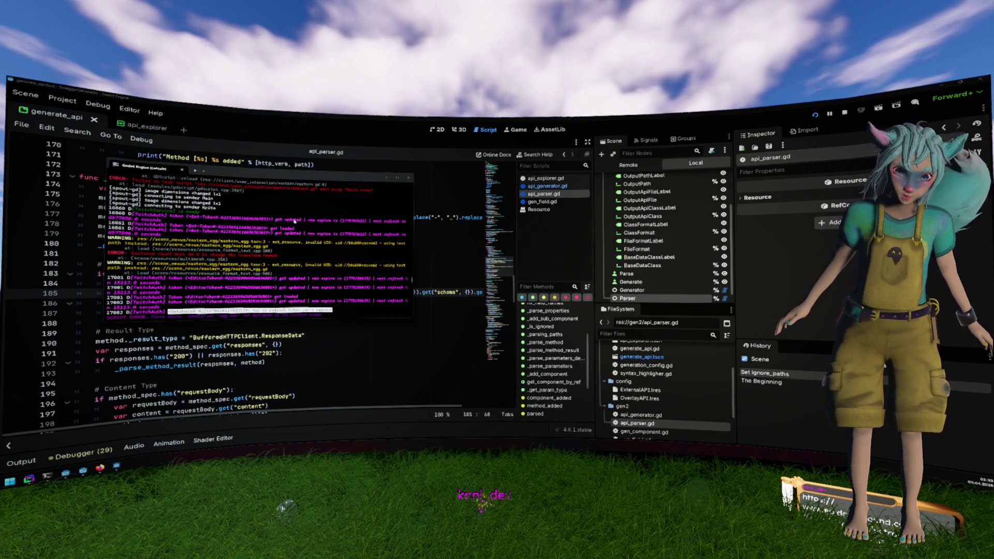
pyautogui.click(386, 178)
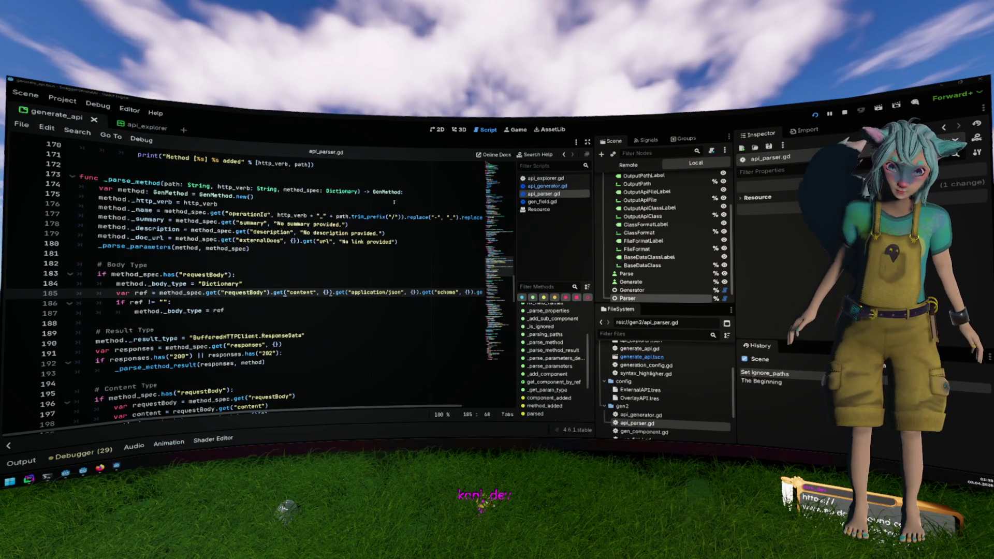
pyautogui.click(396, 217)
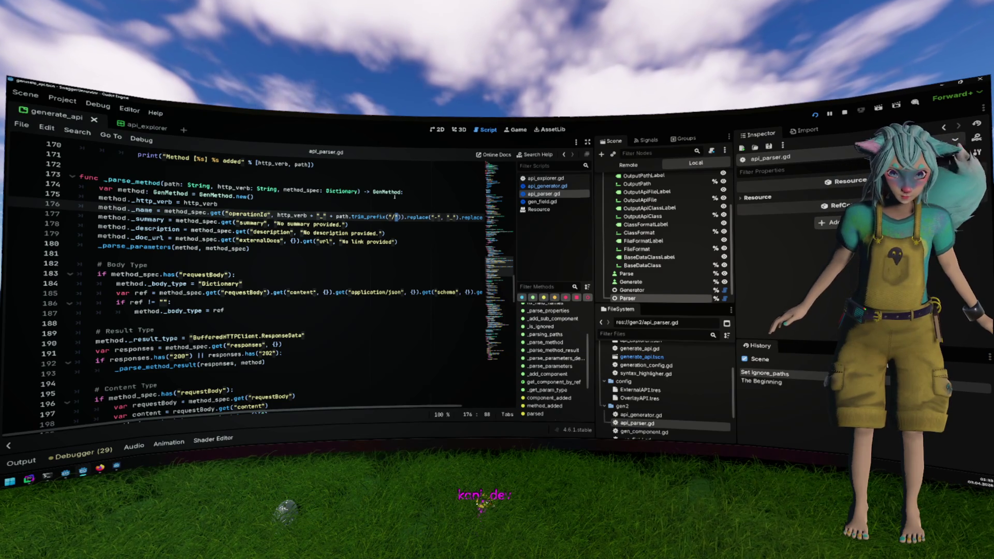
pyautogui.scroll(-1, 395, 196)
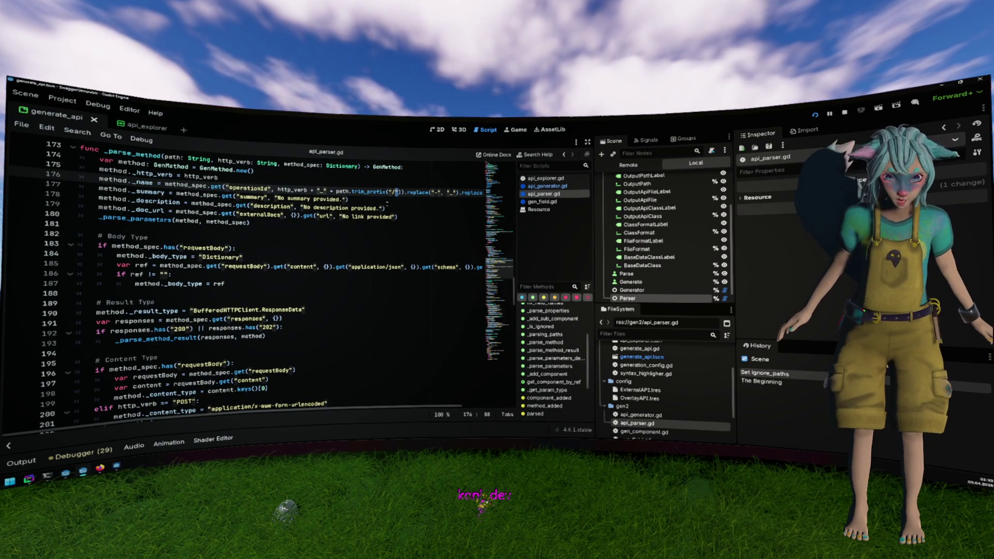
pyautogui.doubleClick(204, 248)
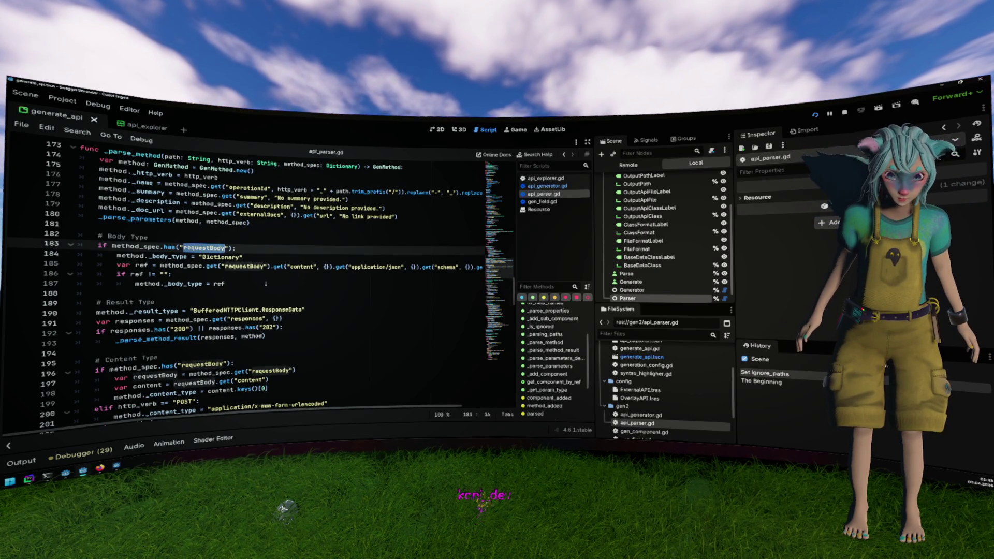
pyautogui.hscroll(3, 265, 284)
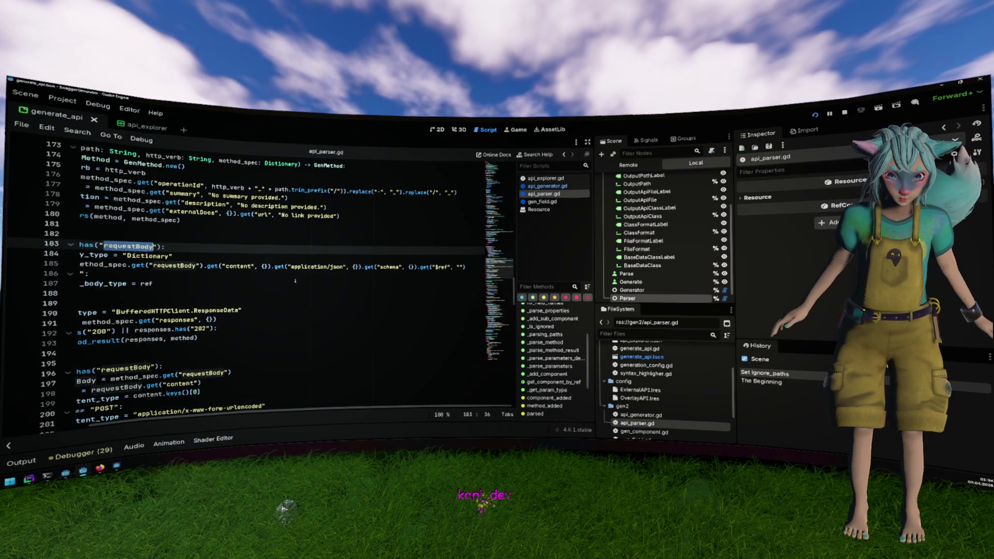
pyautogui.hscroll(-3, 278, 267)
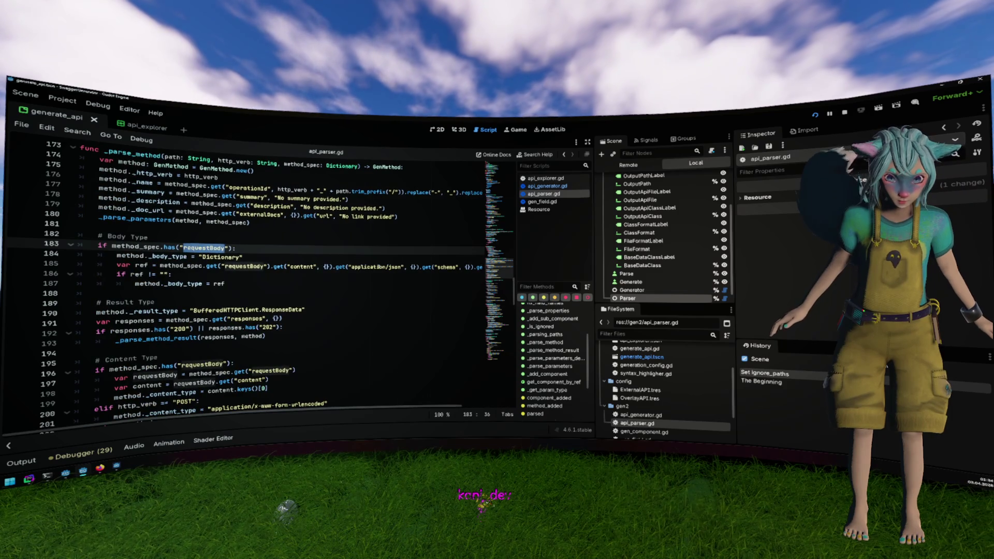
pyautogui.doubleClick(183, 283)
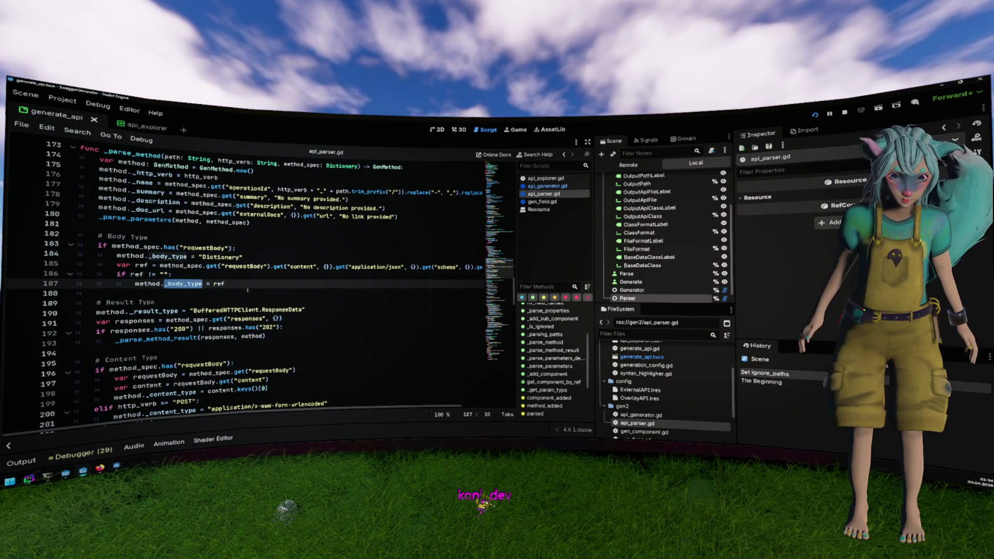
pyautogui.doubleClick(243, 267)
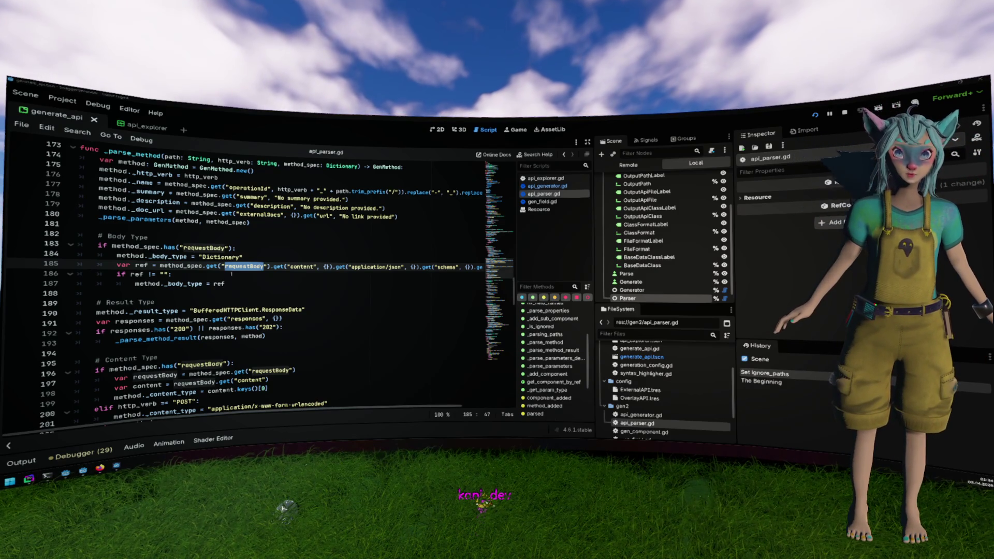
pyautogui.hotkey('alt', 'Tab')
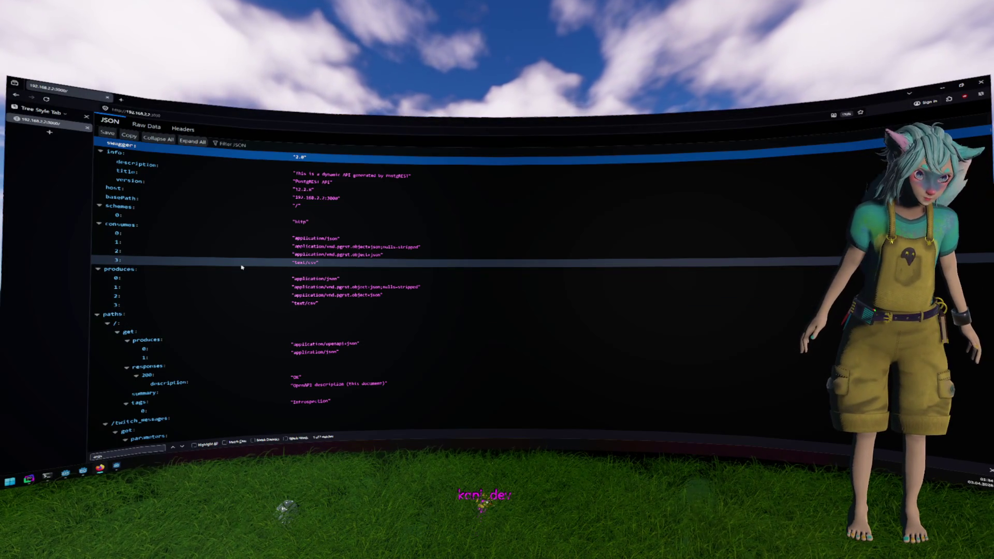
# Collapse the / and /twitch_messages entries, then fold the whole JSON tree to top-level keys.
pyautogui.scroll(-4, 241, 268)
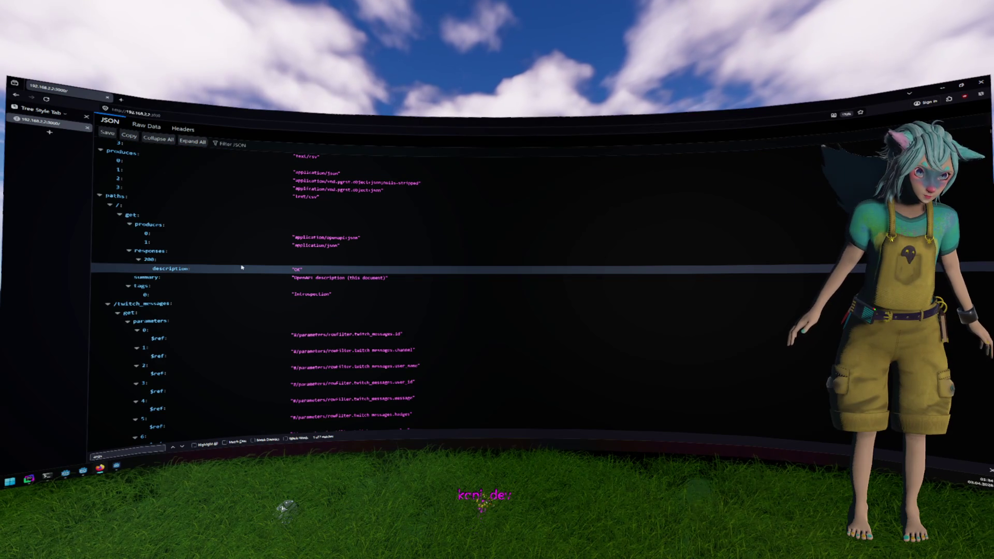
pyautogui.press('Up')
pyautogui.press('Up')
pyautogui.press('Up')
pyautogui.press('Up')
pyautogui.press('Left')
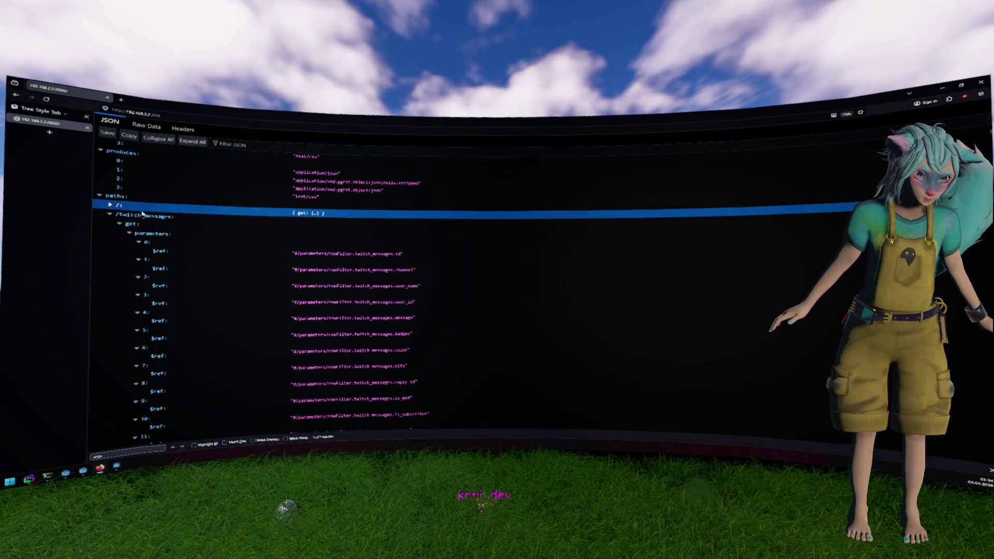
pyautogui.press('Down')
pyautogui.press('Left')
pyautogui.click(192, 141)
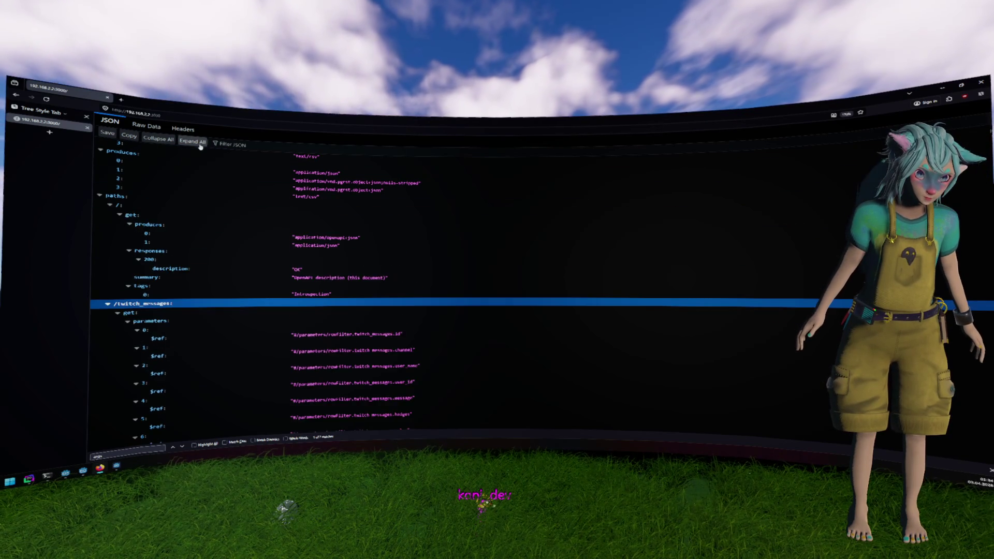
pyautogui.click(158, 139)
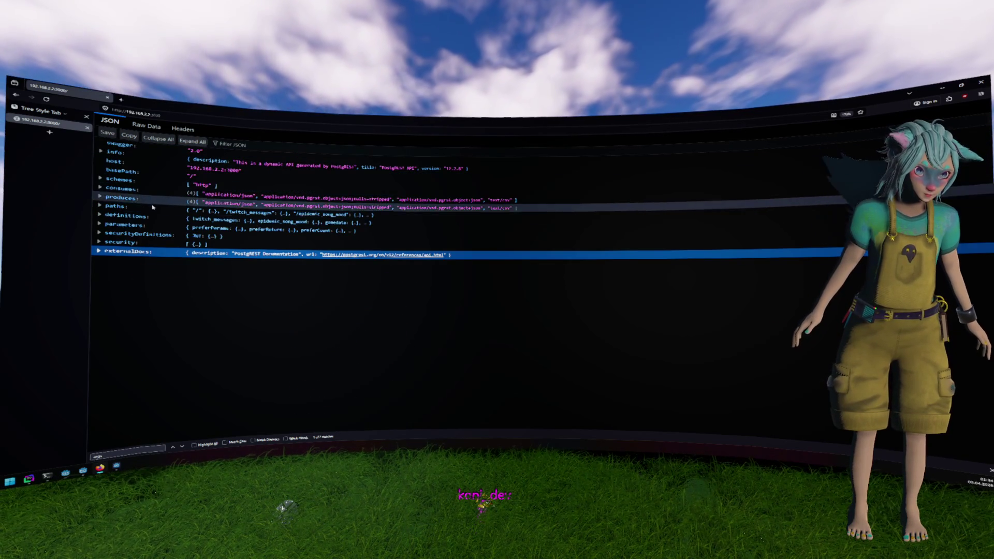
pyautogui.hotkey('alt', 'Tab')
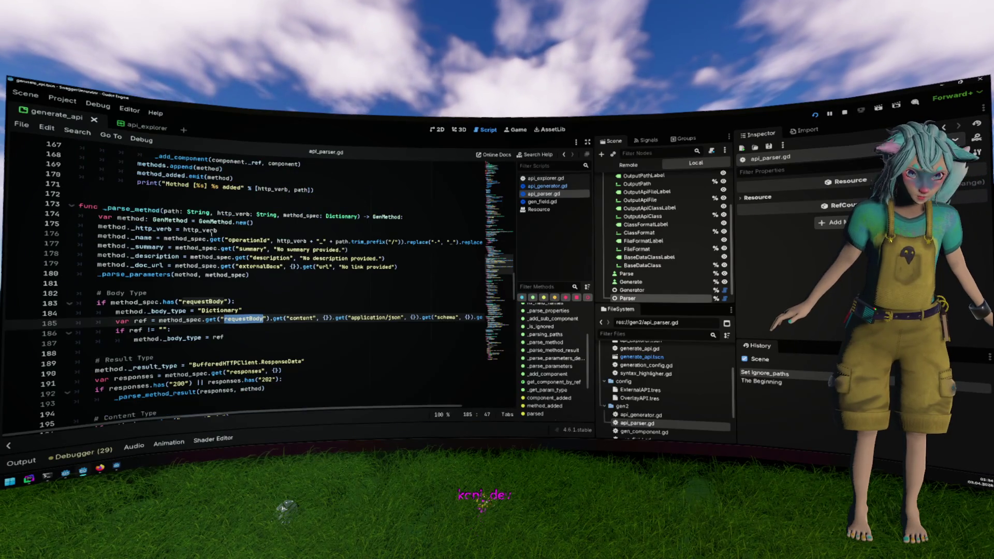
# Trace _parsing_paths from _parse_method up to the quoted paths key, then switch to the JSON viewer.
pyautogui.doubleClick(158, 209)
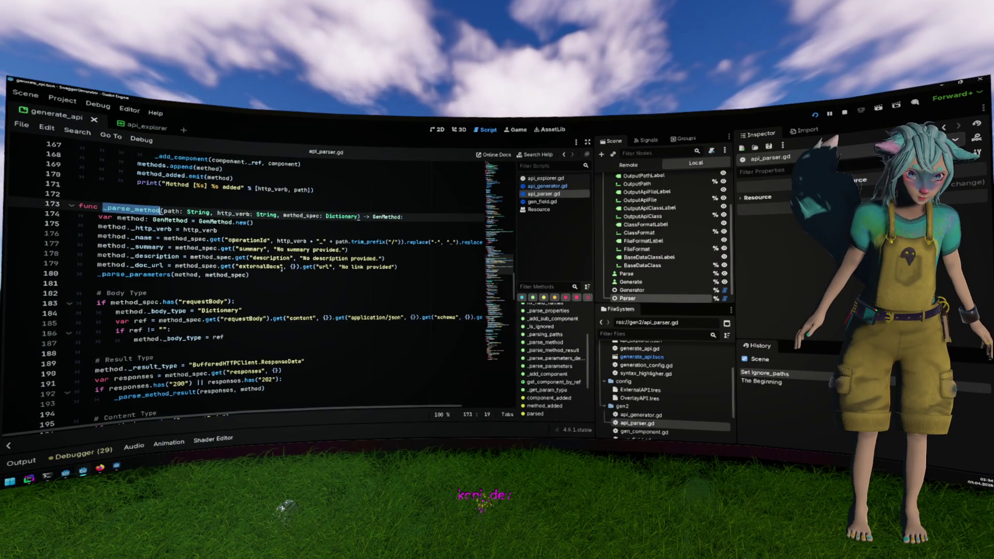
pyautogui.scroll(1, 282, 267)
pyautogui.scroll(1, 283, 267)
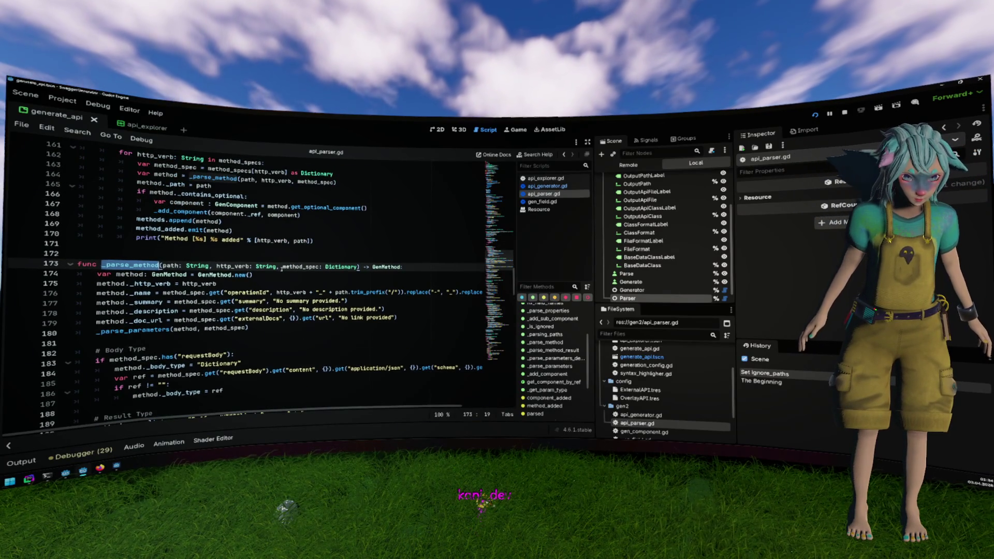
pyautogui.scroll(3, 282, 267)
pyautogui.click(226, 248)
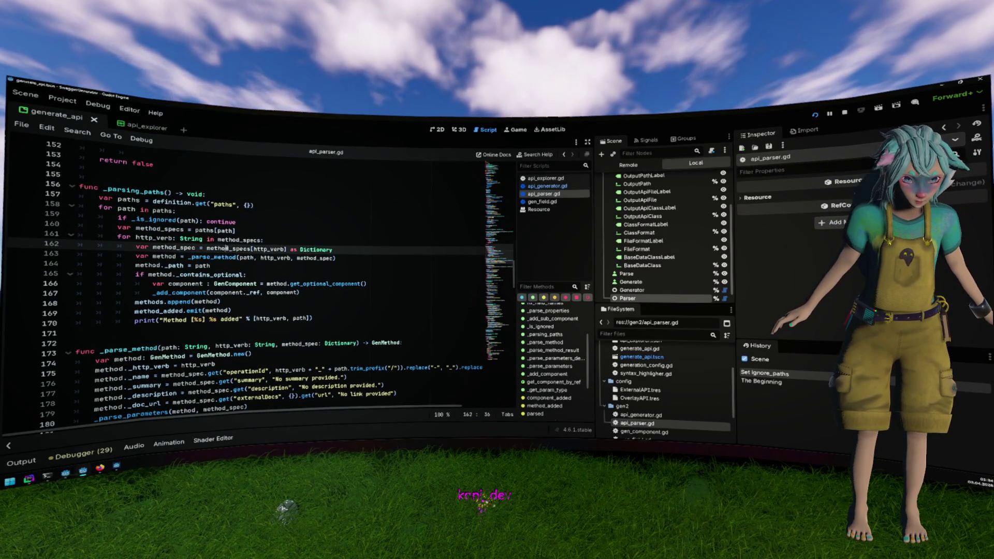
pyautogui.doubleClick(205, 230)
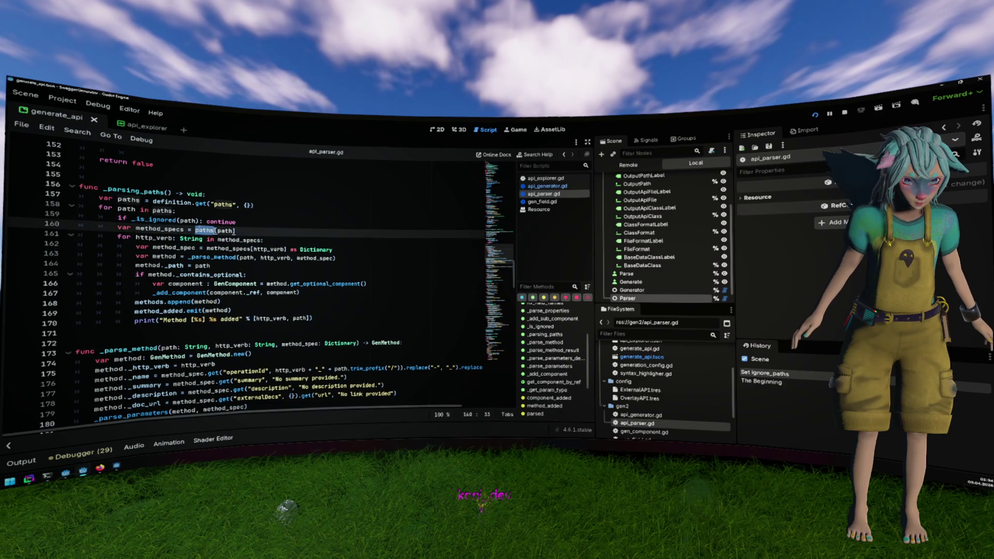
pyautogui.doubleClick(223, 205)
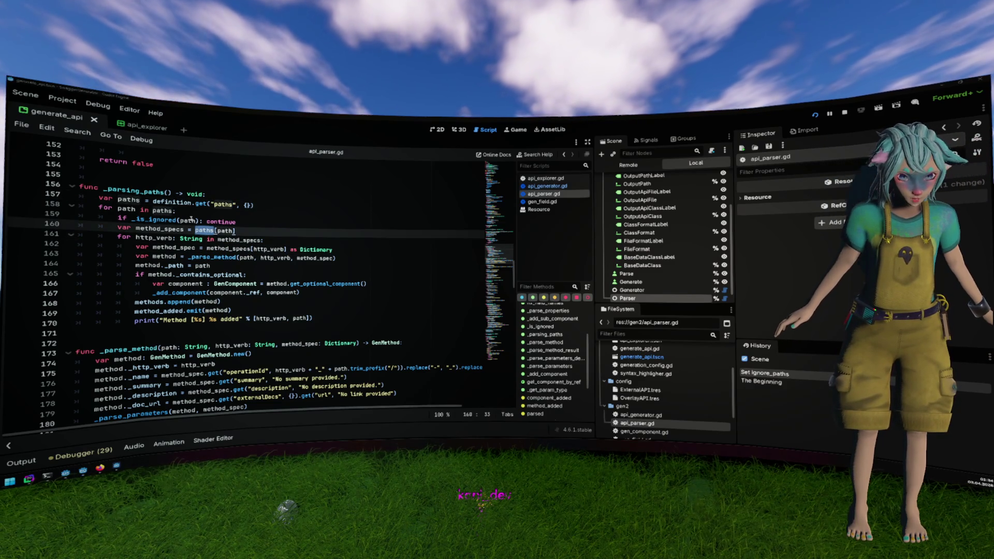
pyautogui.hotkey('alt', 'Tab')
# Expand paths and /rpc/add_item_to_inventory in Firefox, and check http_verb on line 162.
pyautogui.click(119, 206)
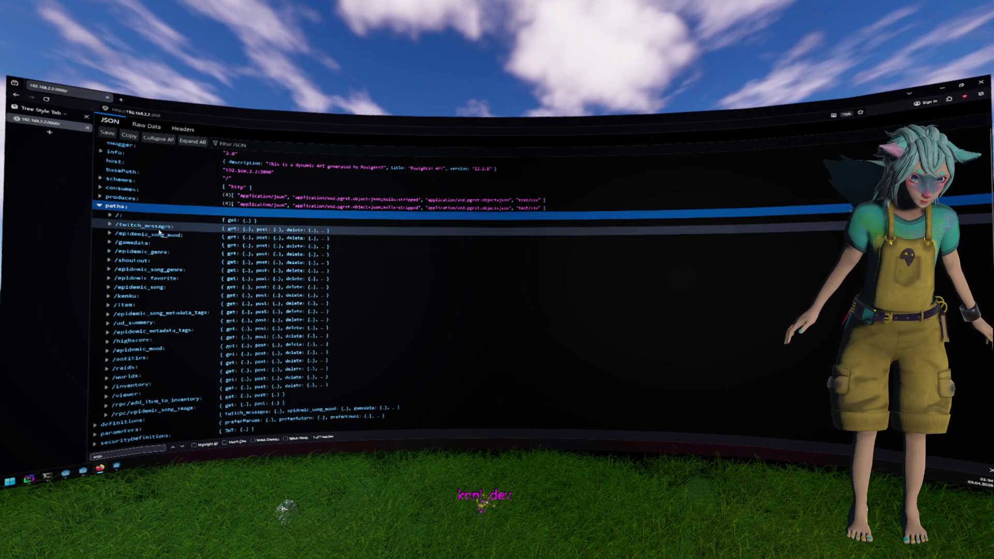
pyautogui.scroll(-2, 165, 290)
pyautogui.click(156, 386)
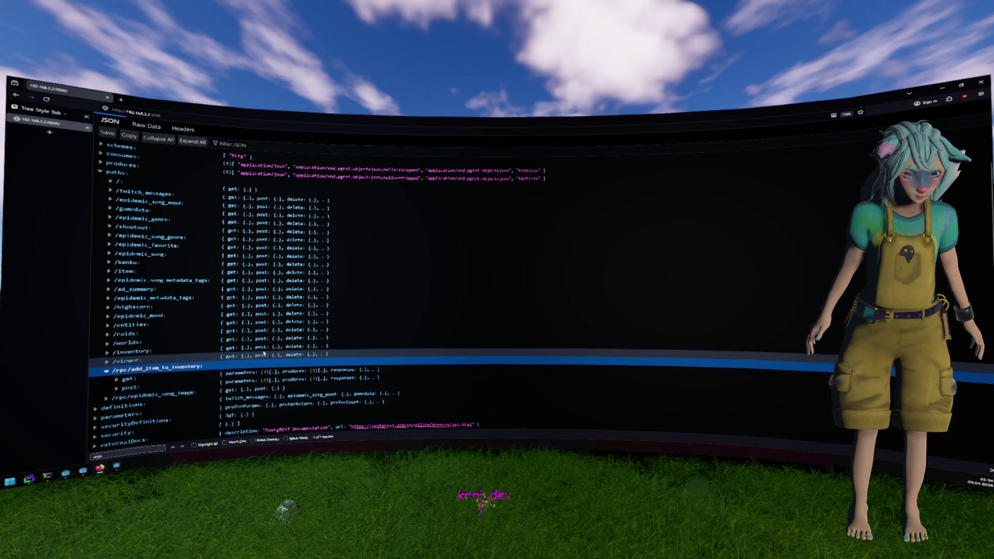
pyautogui.hotkey('alt', 'Tab')
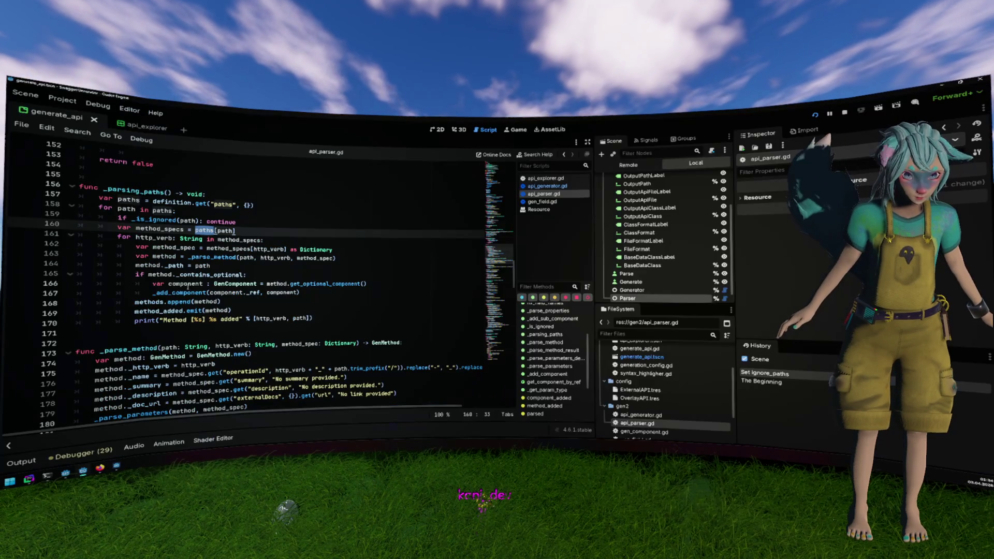
pyautogui.doubleClick(267, 249)
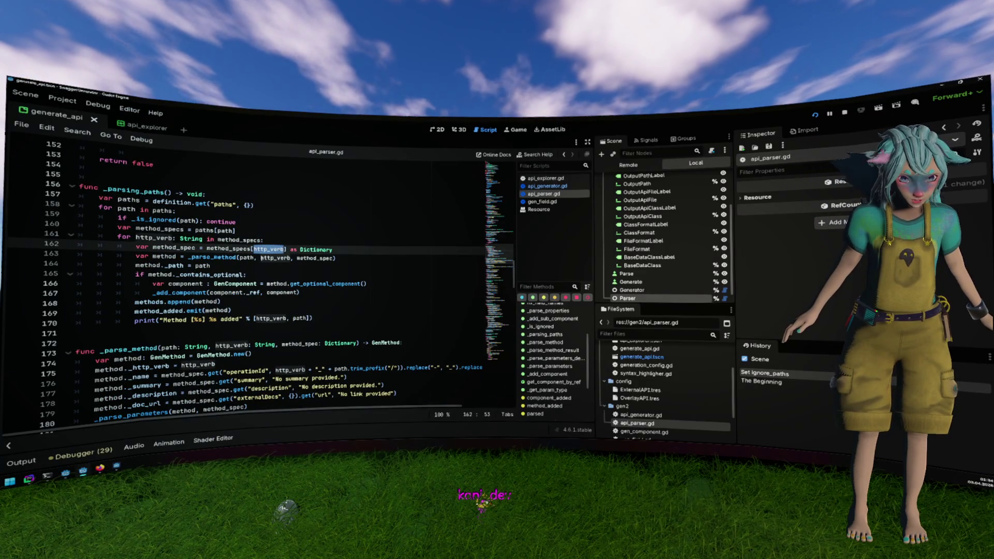
pyautogui.hotkey('alt', 'Tab')
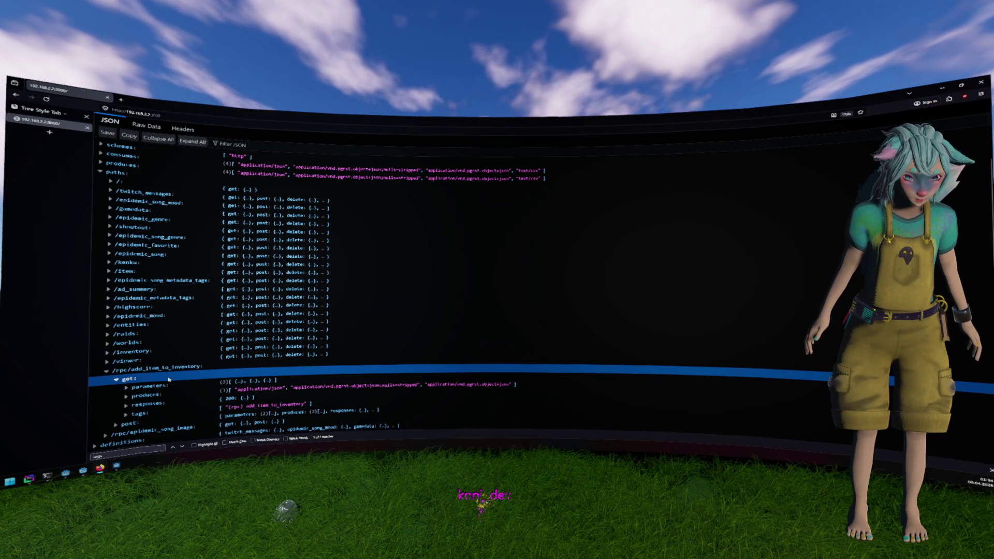
pyautogui.hotkey('alt', 'Tab')
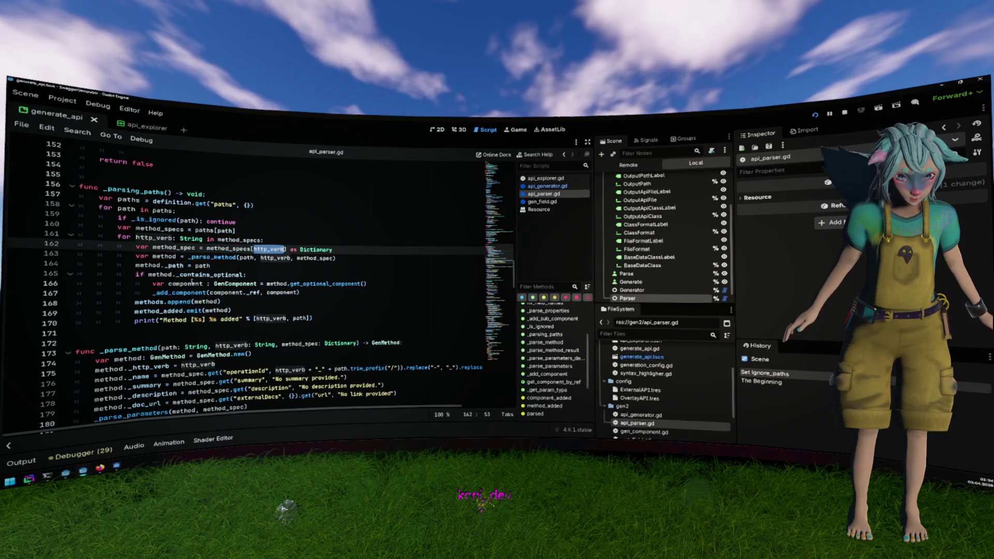
# Inspect the _parse_method call on line 163, selecting its path and method_spec arguments.
pyautogui.click(192, 284)
pyautogui.scroll(-1, 244, 288)
pyautogui.click(236, 239)
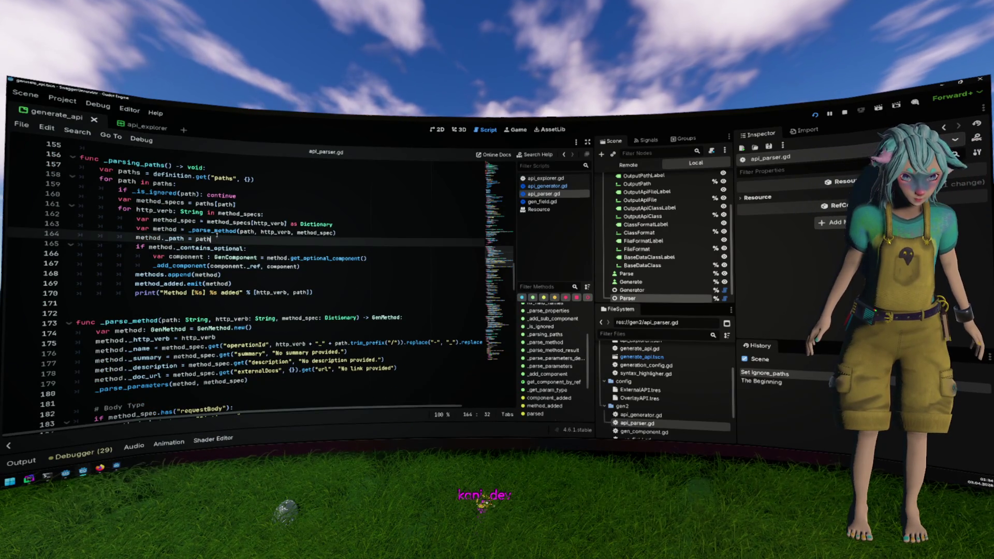
pyautogui.doubleClick(213, 230)
pyautogui.scroll(-3, 218, 233)
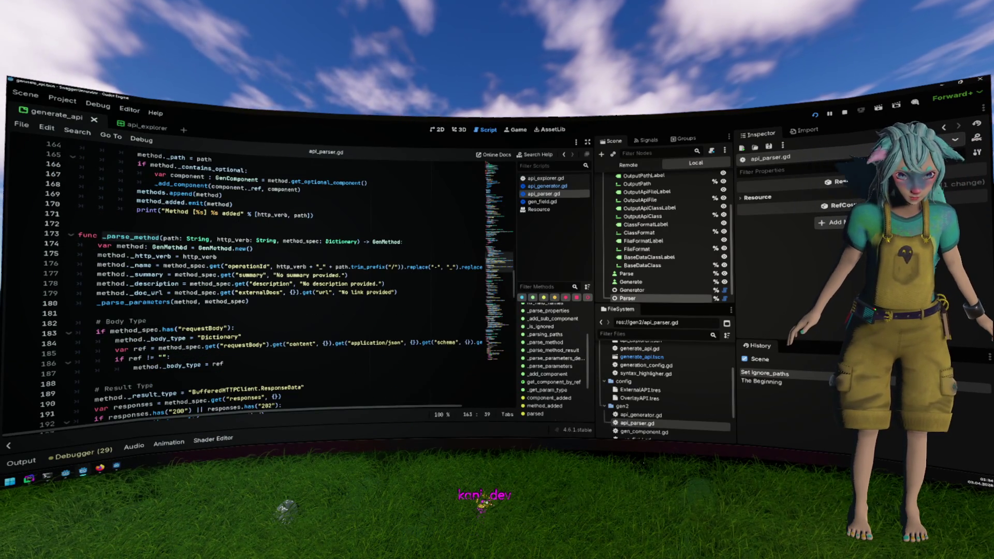
pyautogui.scroll(2, 237, 244)
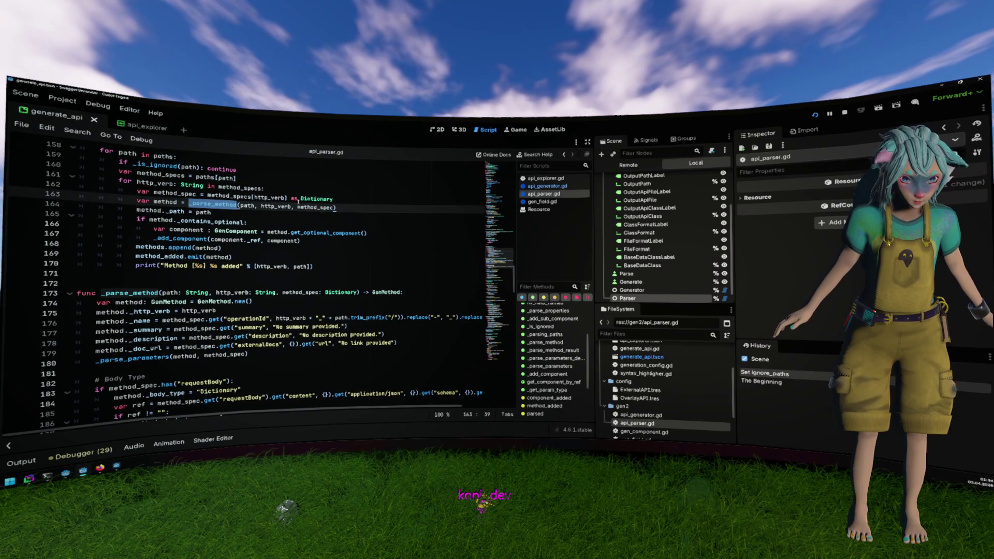
pyautogui.click(246, 205)
pyautogui.doubleClick(246, 206)
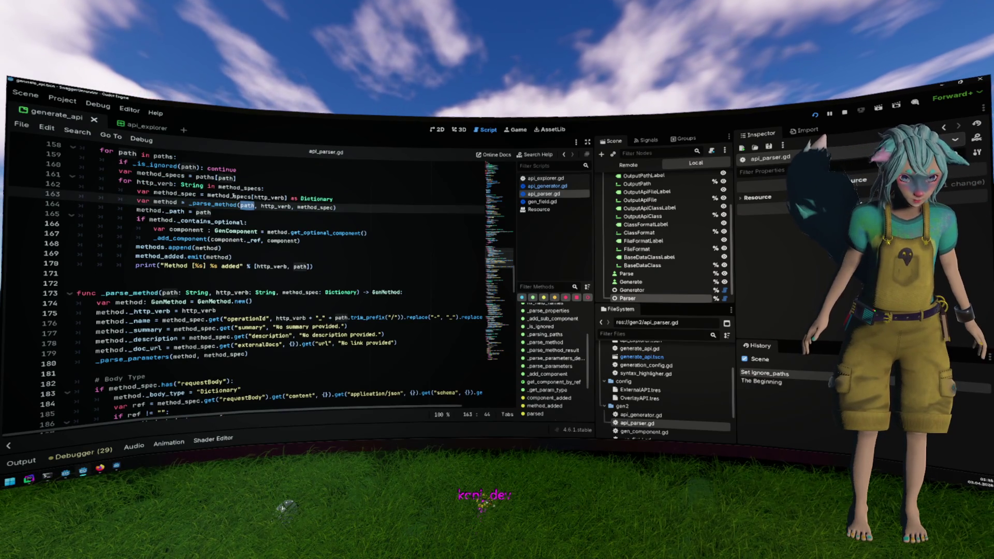
pyautogui.doubleClick(324, 207)
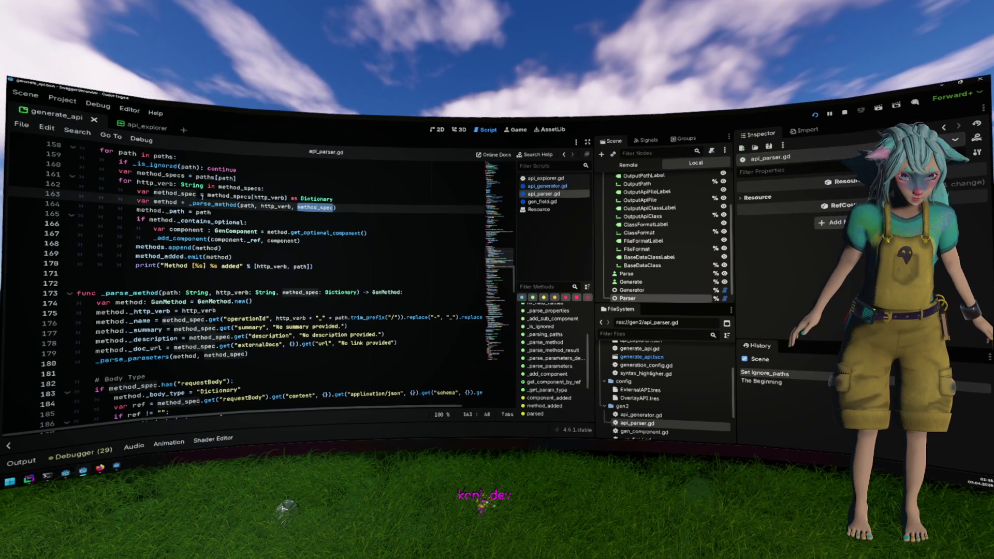
# Place the caret in the summary lookup on line 177, then return to Firefox's JSON spec.
pyautogui.scroll(-1, 275, 237)
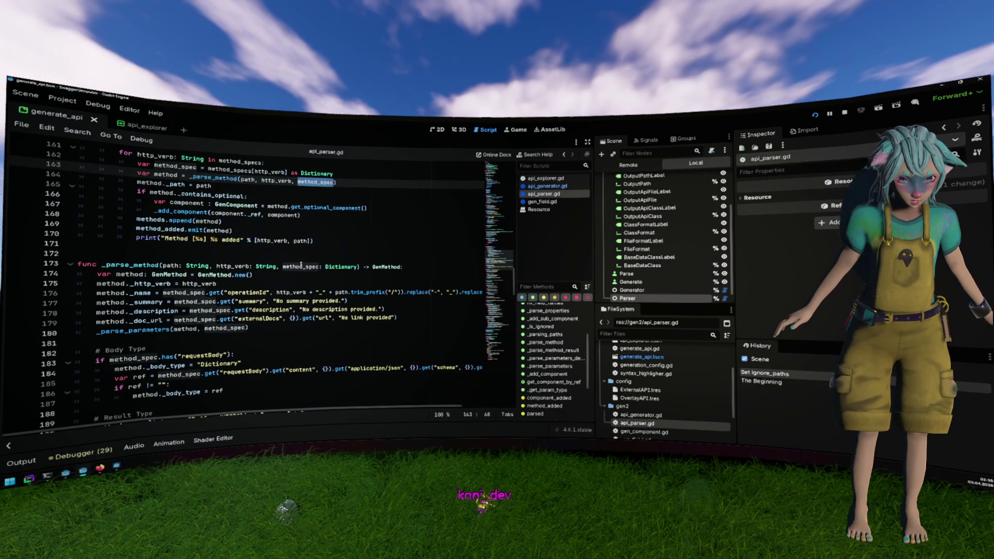
pyautogui.scroll(-2, 273, 281)
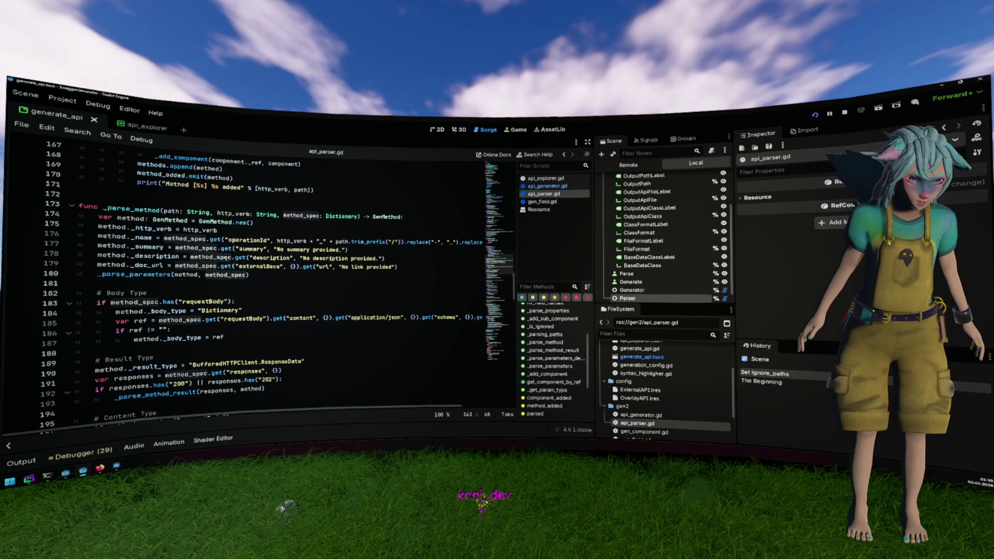
pyautogui.click(237, 249)
pyautogui.hotkey('alt', 'Tab')
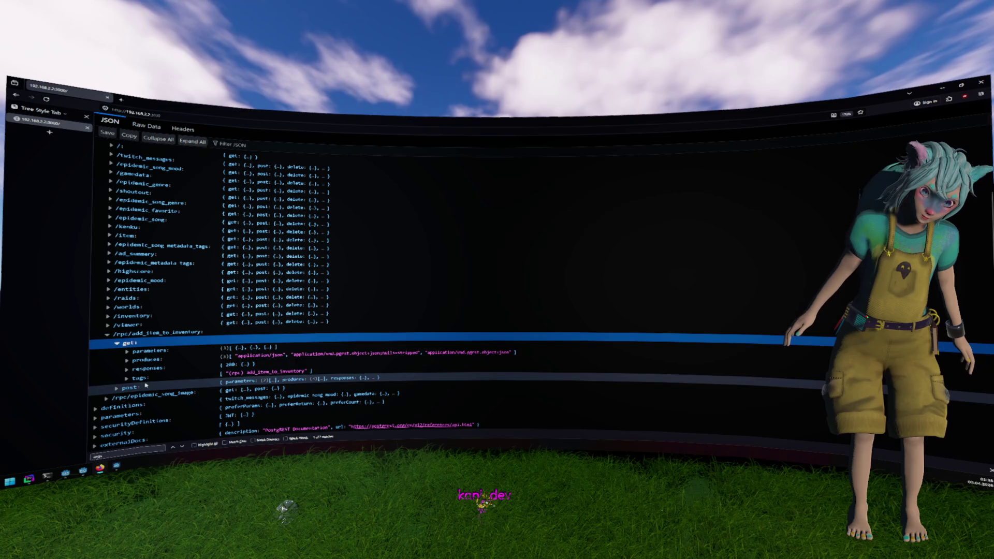
pyautogui.hotkey('alt', 'Tab')
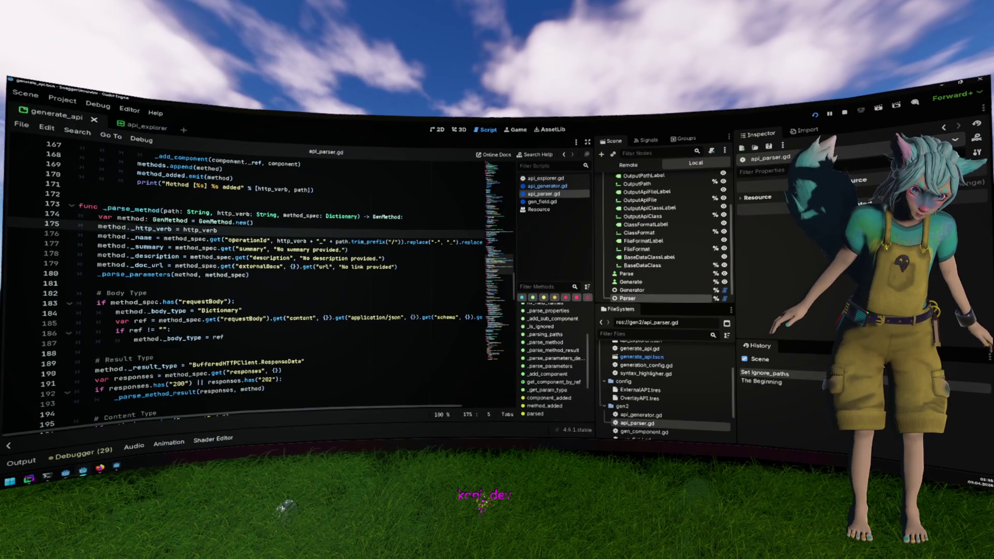
pyautogui.hotkey('alt', 'Tab')
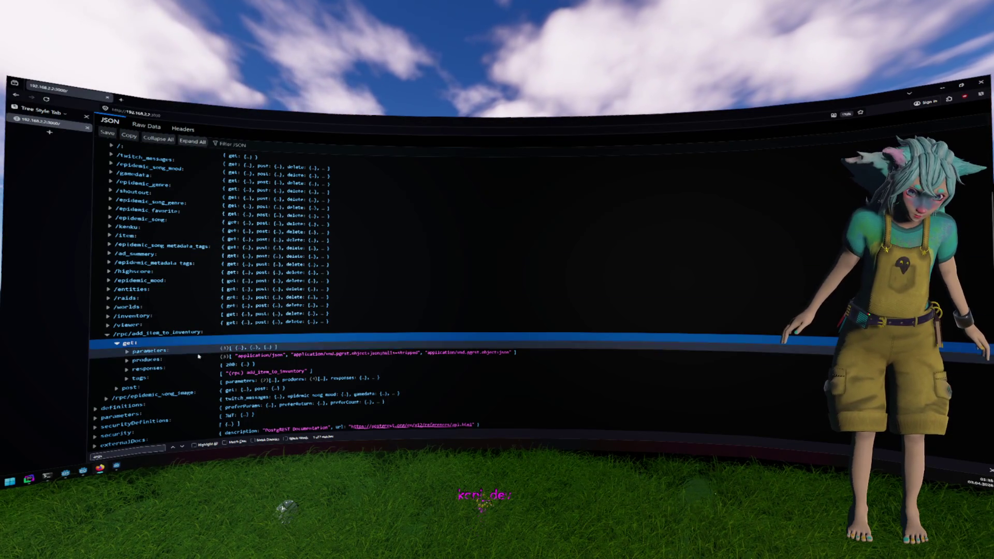
pyautogui.hotkey('alt', 'Tab')
pyautogui.doubleClick(254, 249)
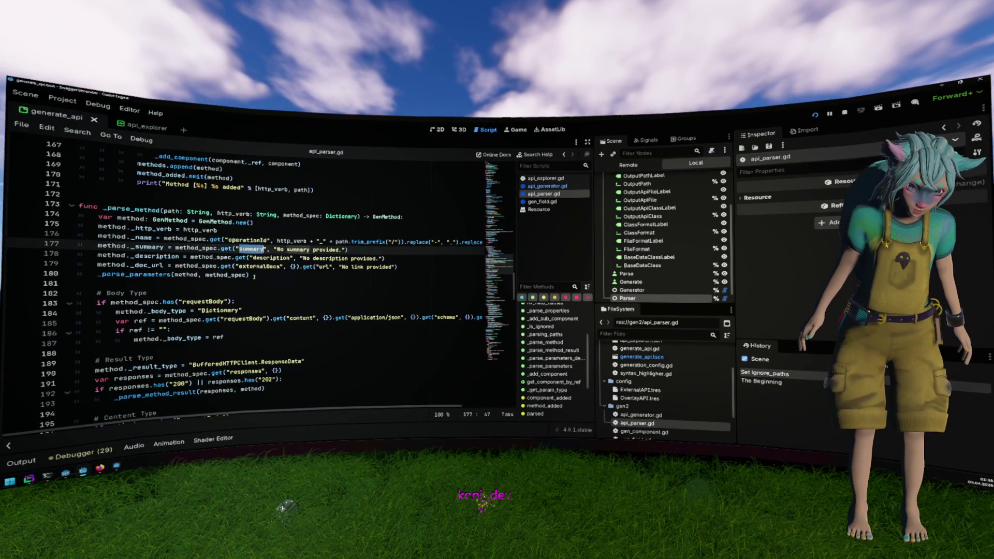
pyautogui.hotkey('alt', 'Tab')
pyautogui.hotkey('alt', 'Tab')
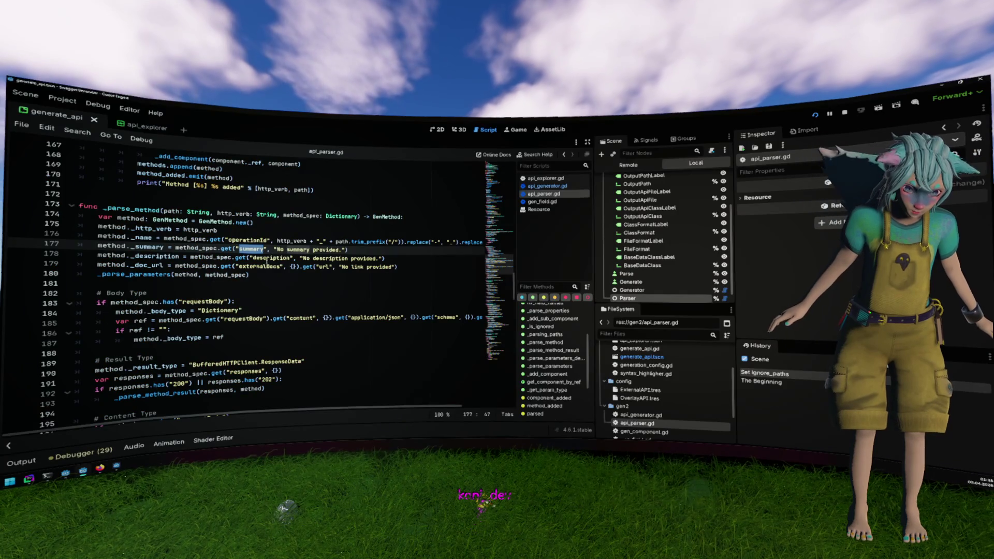
pyautogui.click(266, 266)
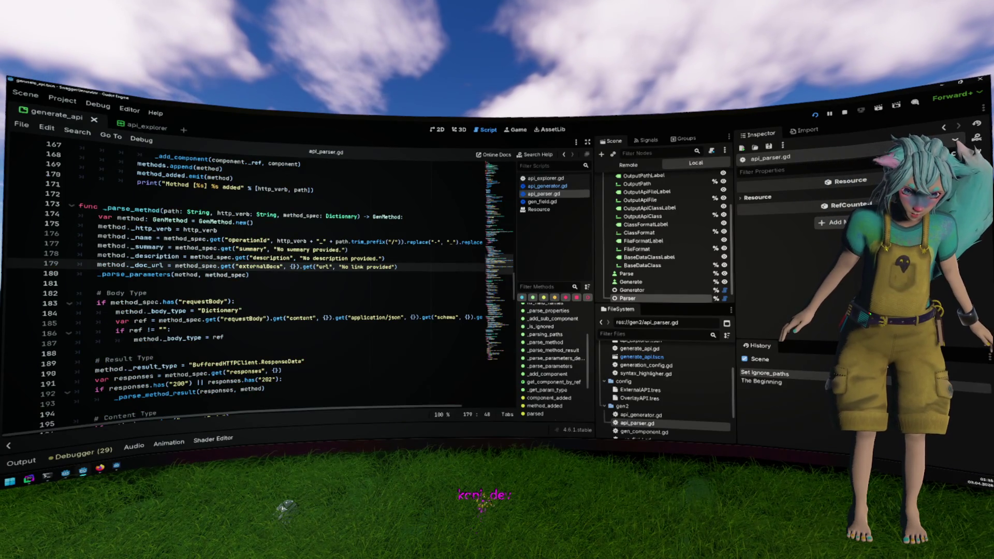
pyautogui.keyDown('ctrl'); pyautogui.click(164, 273); pyautogui.keyUp('ctrl')
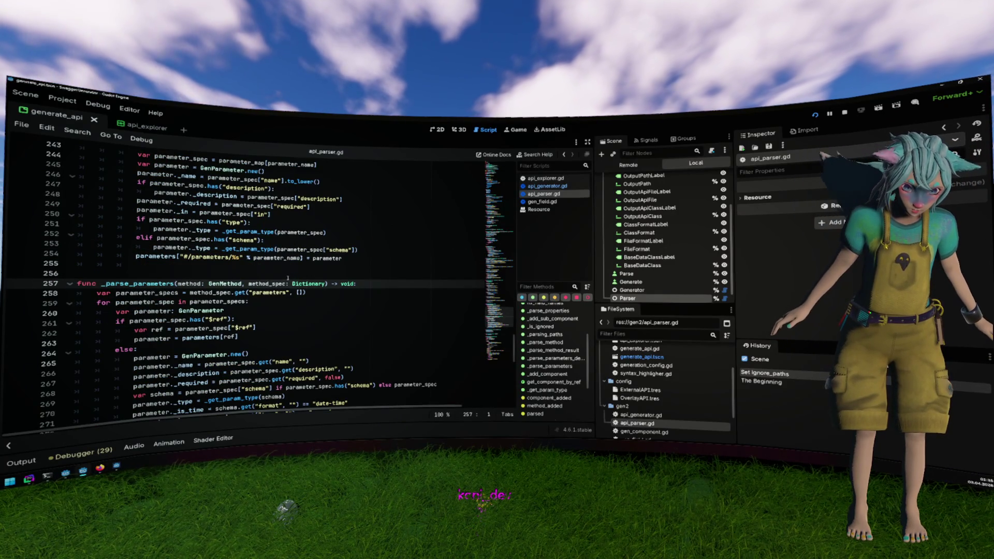
pyautogui.scroll(-1, 288, 279)
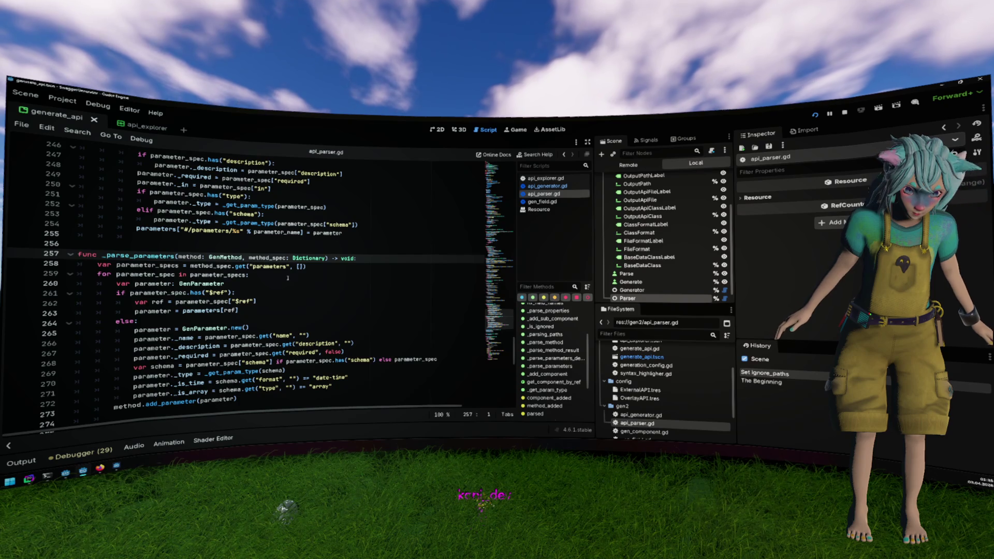
pyautogui.hotkey('alt', 'Left')
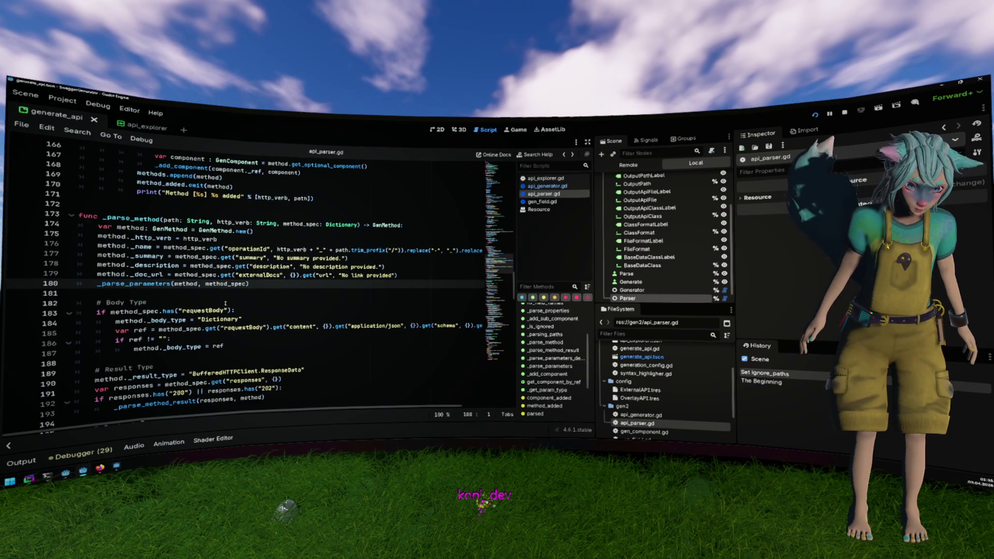
pyautogui.moveTo(106, 303)
pyautogui.mouseDown()
pyautogui.moveTo(239, 338)
pyautogui.moveTo(77, 302)
pyautogui.mouseUp()
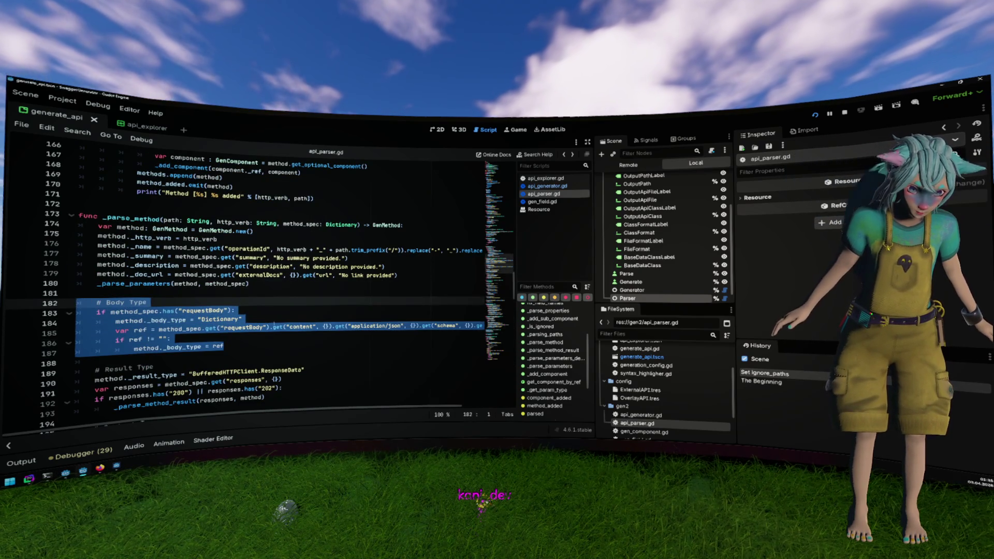
pyautogui.hotkey('alt', 'Tab')
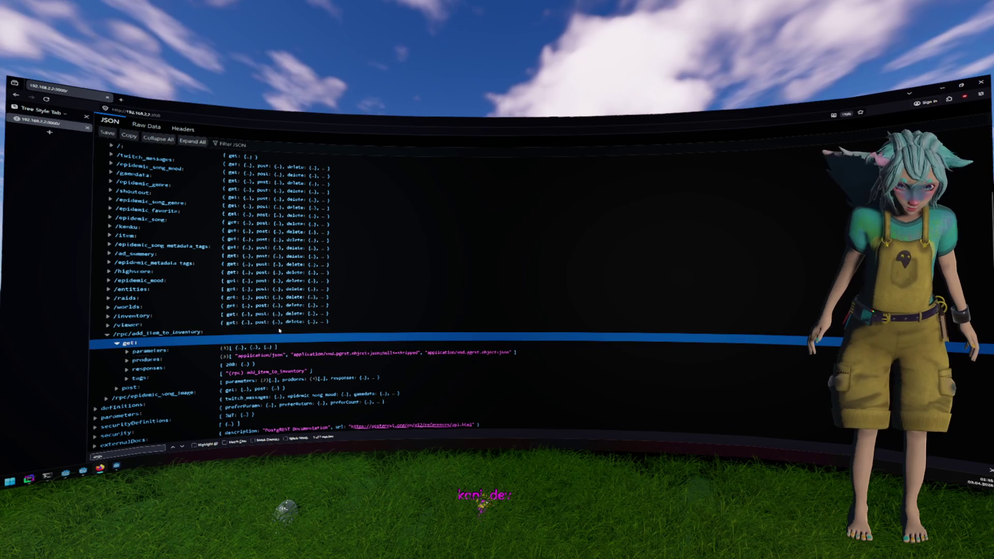
# Check add_item_to_inventory's get parameters, then expand post's parameters to reveal the args body parameter.
pyautogui.click(162, 351)
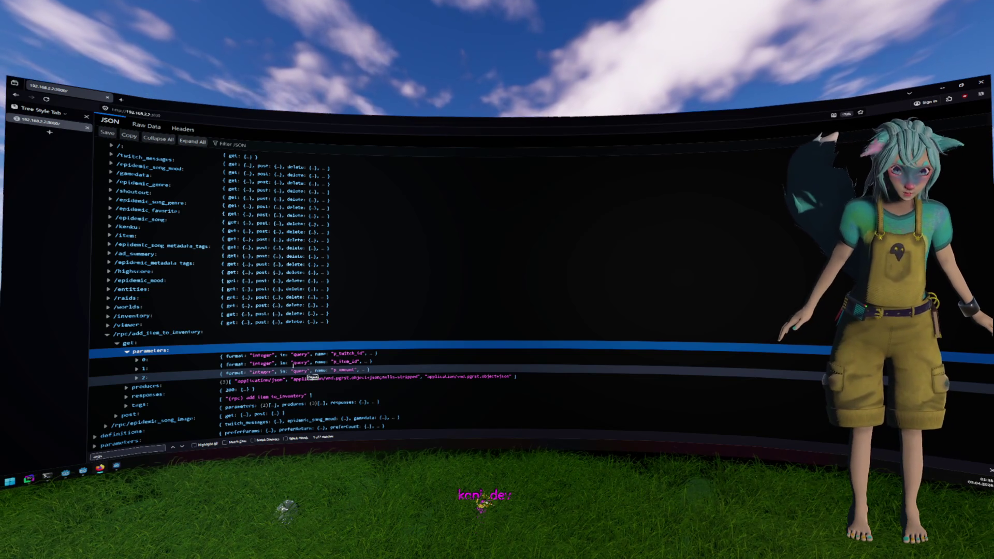
pyautogui.click(156, 343)
pyautogui.click(188, 385)
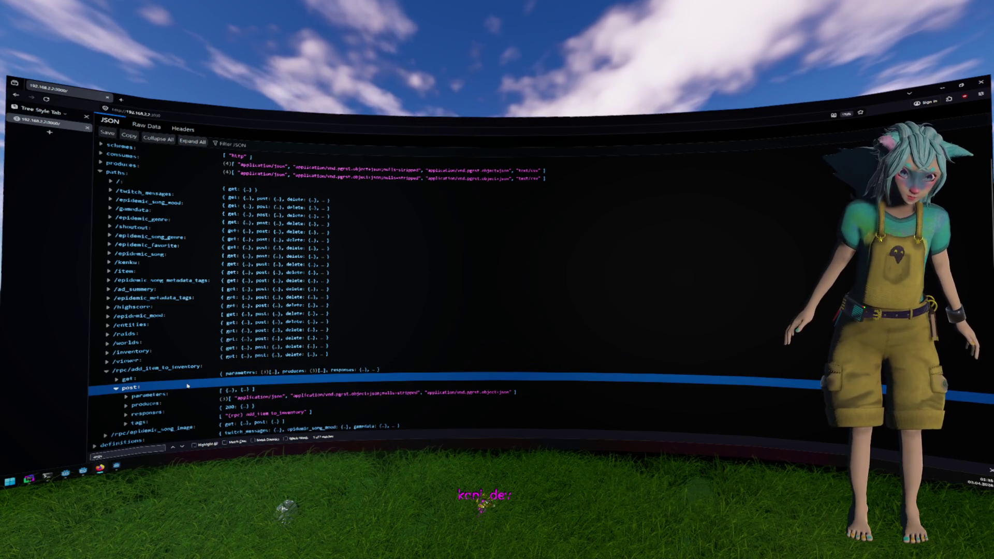
pyautogui.scroll(-2, 189, 383)
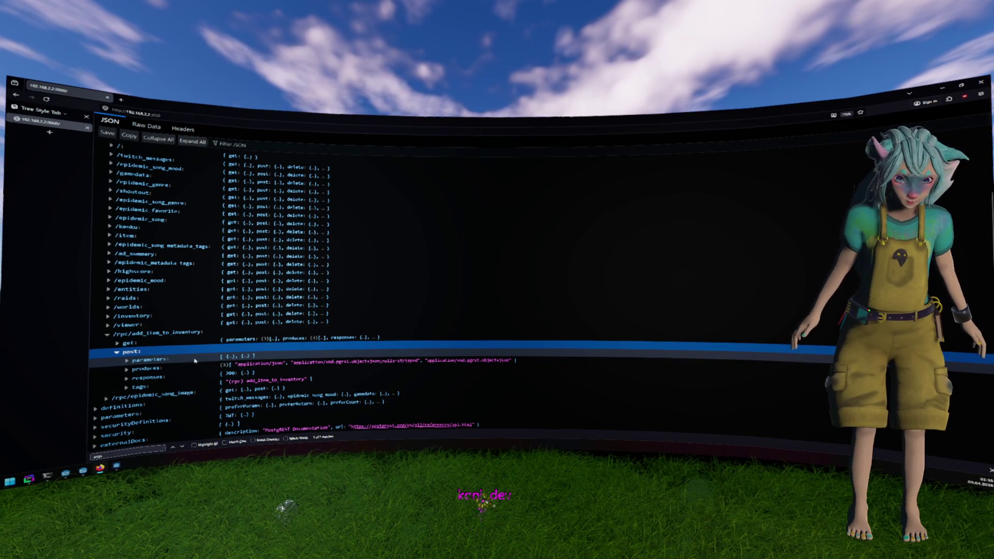
pyautogui.click(194, 361)
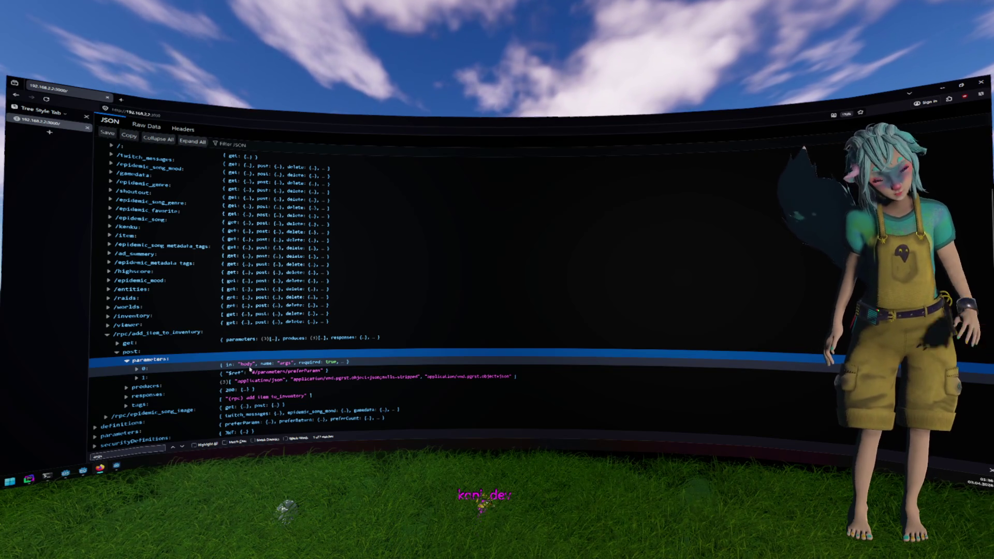
pyautogui.hotkey('alt', 'Tab')
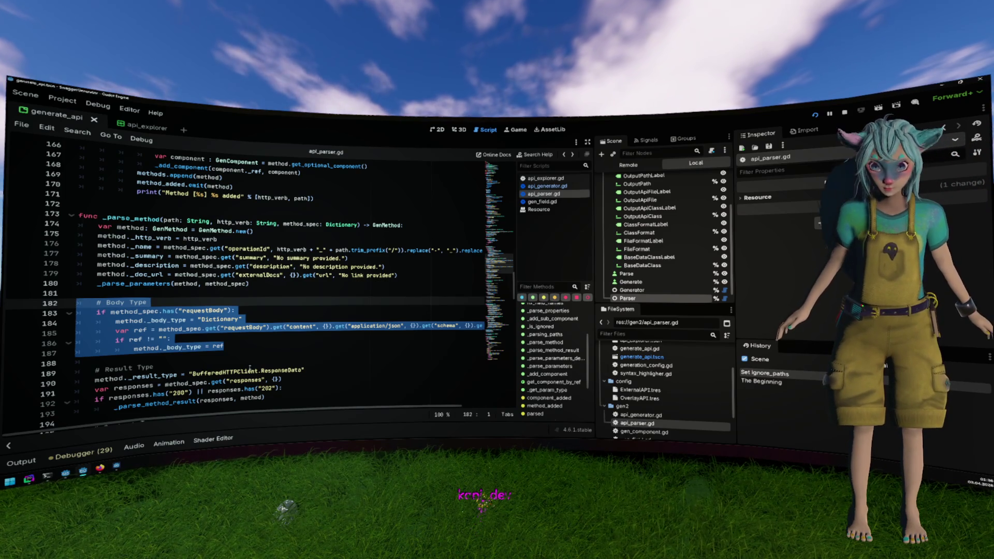
pyautogui.click(228, 362)
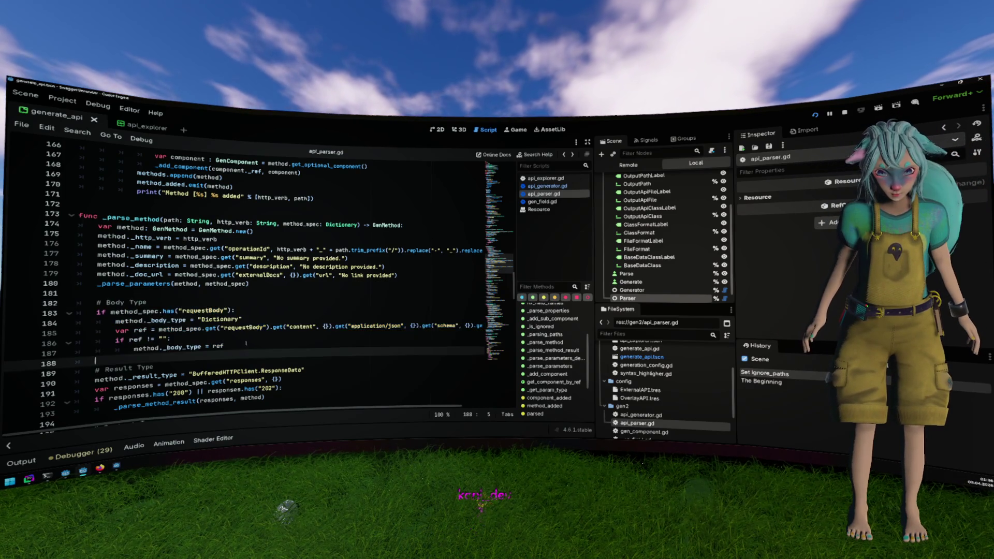
pyautogui.scroll(-1, 247, 344)
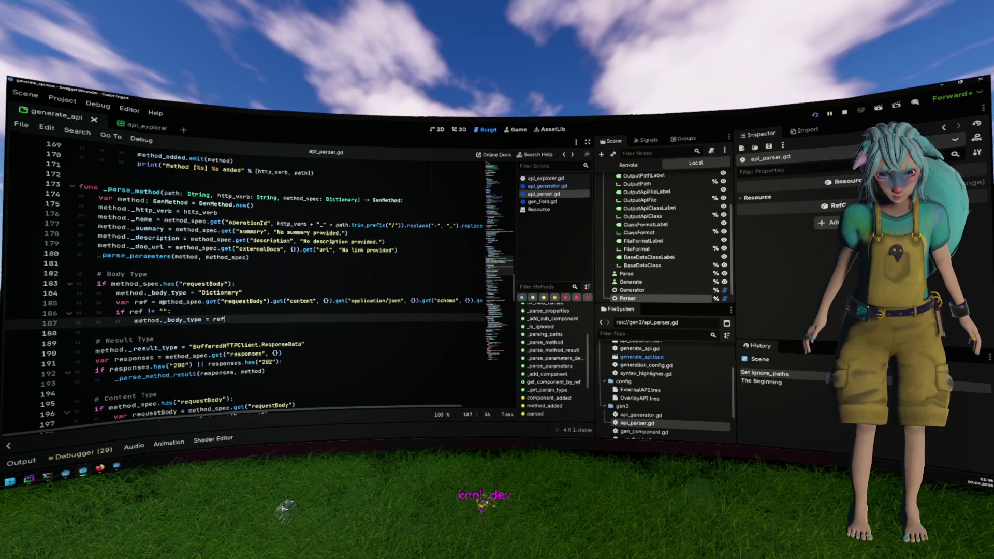
pyautogui.moveTo(223, 316); pyautogui.dragTo(232, 275)
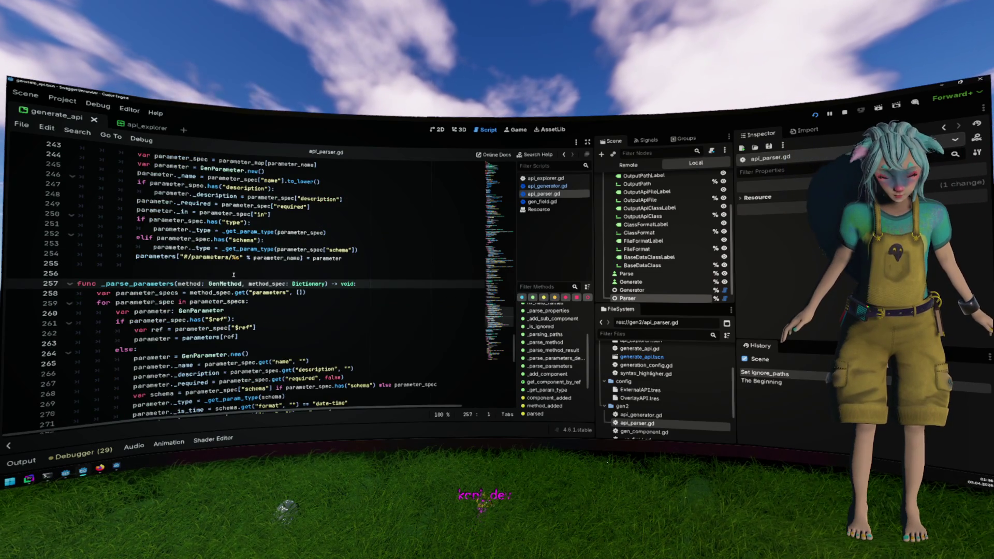
pyautogui.scroll(-2, 233, 275)
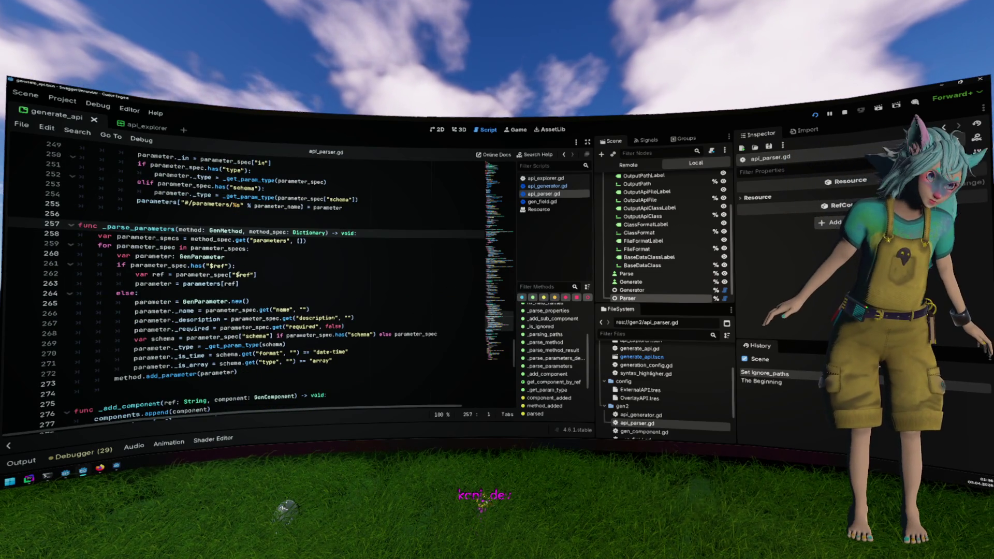
pyautogui.hotkey('alt', 'Tab')
pyautogui.hotkey('alt', 'Tab')
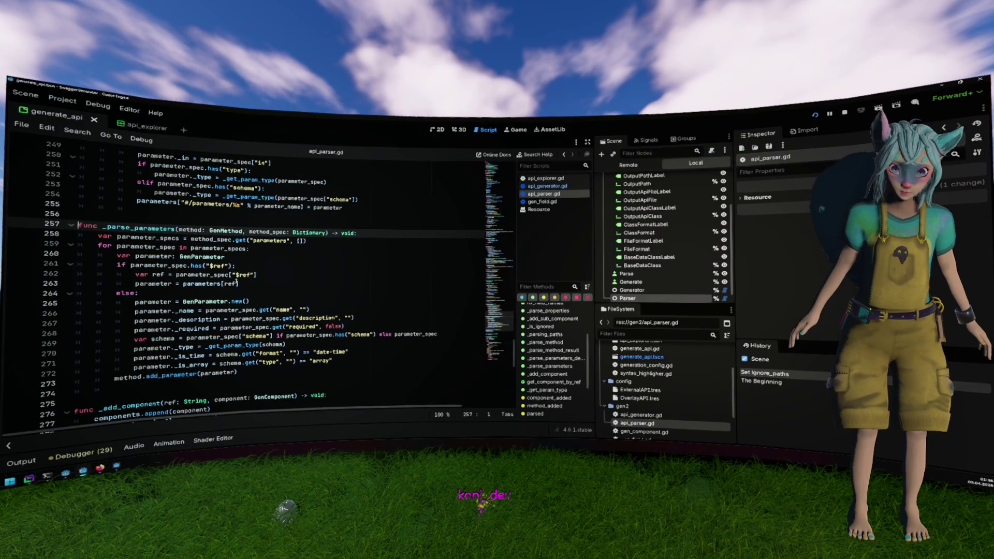
pyautogui.click(249, 290)
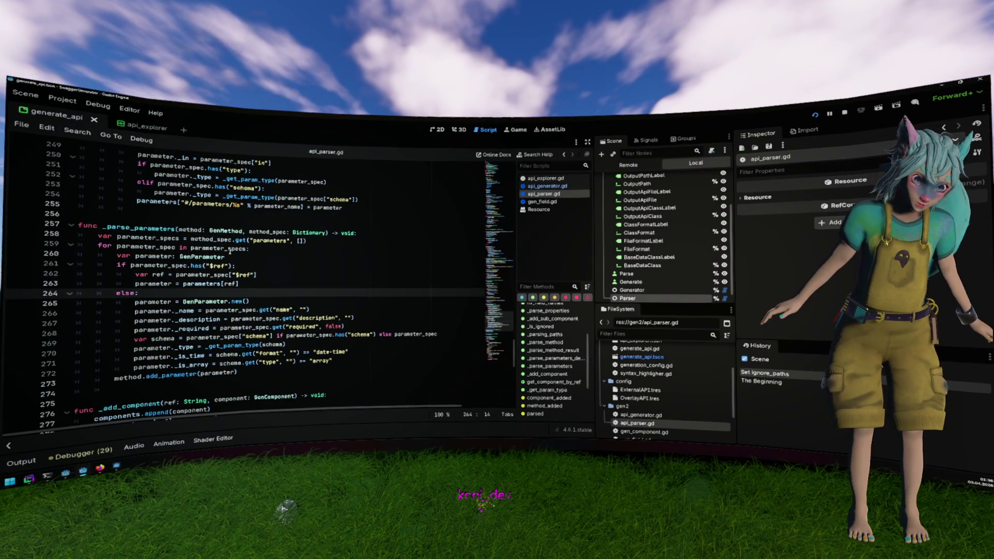
pyautogui.click(264, 300)
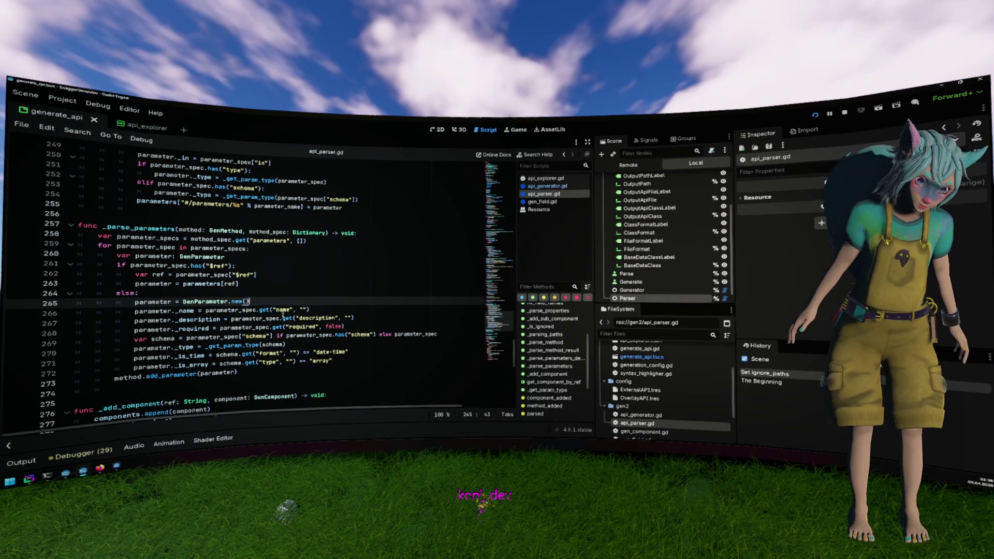
pyautogui.moveTo(318, 370); pyautogui.dragTo(135, 310)
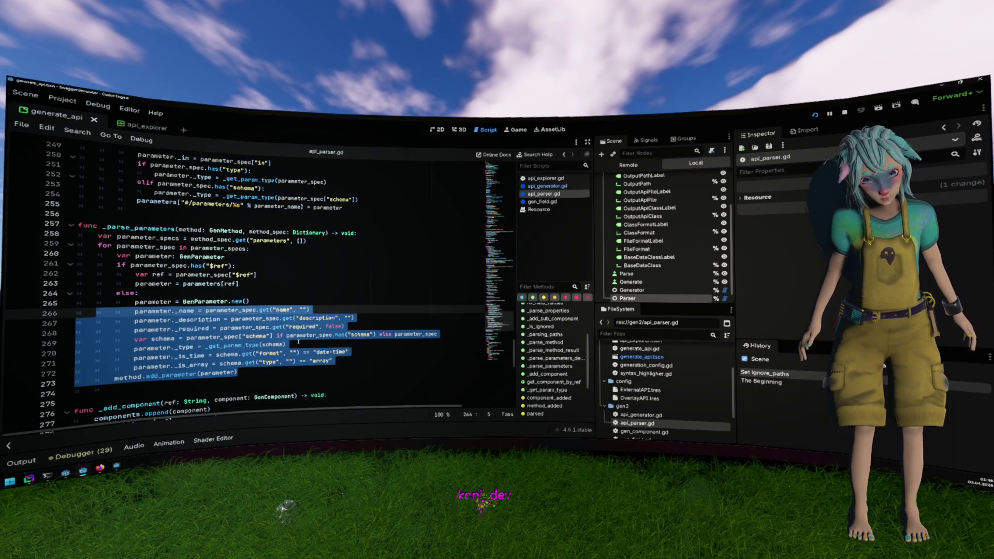
pyautogui.hotkey('alt', 'Tab')
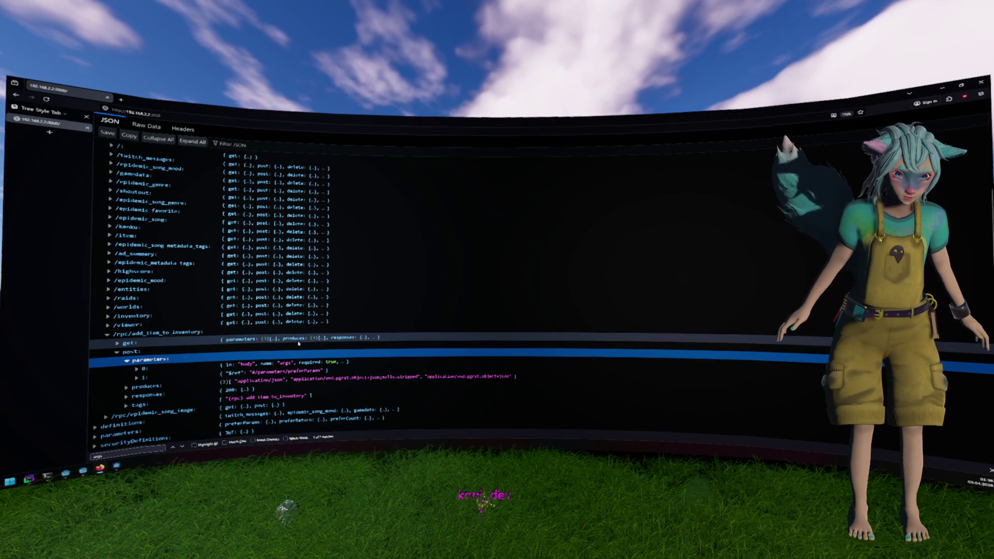
pyautogui.hotkey('alt', 'Tab')
# Duplicate the parameter name line in _parse_parameters and change its "name" key to "in".
pyautogui.click(337, 314)
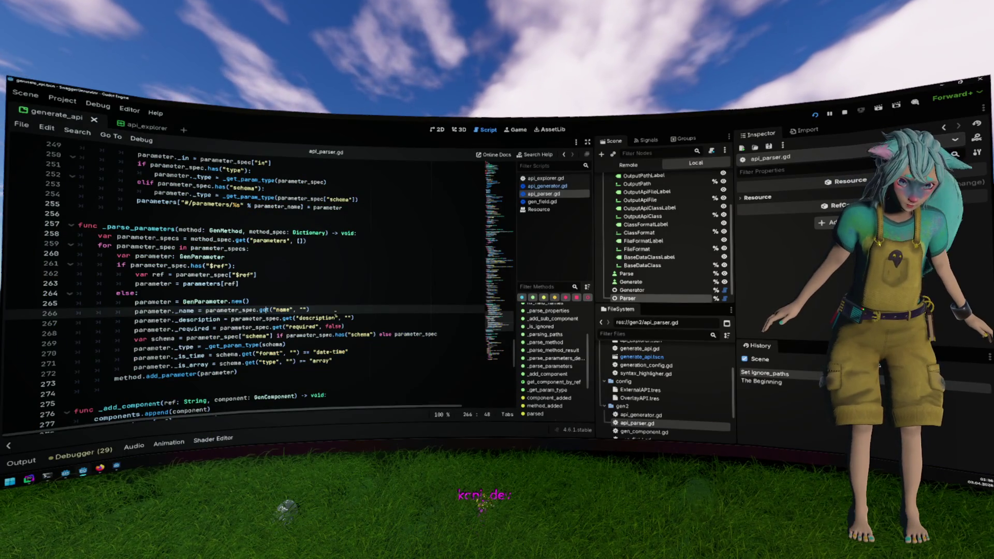
pyautogui.hotkey('ctrl', 'shift', 'd')
pyautogui.press('Left')
pyautogui.press('Left')
pyautogui.press('Left')
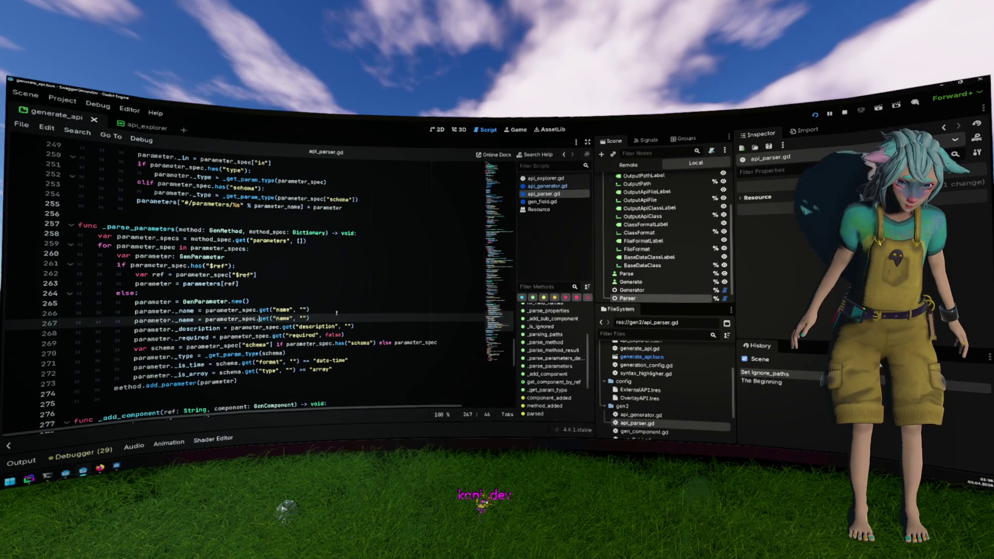
pyautogui.press('Delete')
pyautogui.press('Delete')
pyautogui.press('Delete')
pyautogui.write('"in')
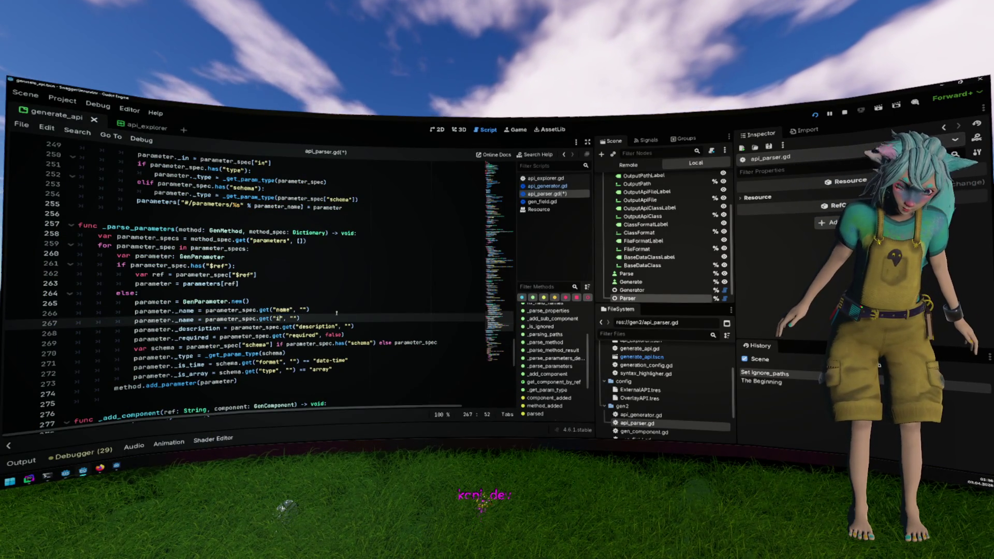
pyautogui.hotkey('ctrl', 'Left')
pyautogui.hotkey('ctrl', 'Left')
pyautogui.hotkey('ctrl', 'Left')
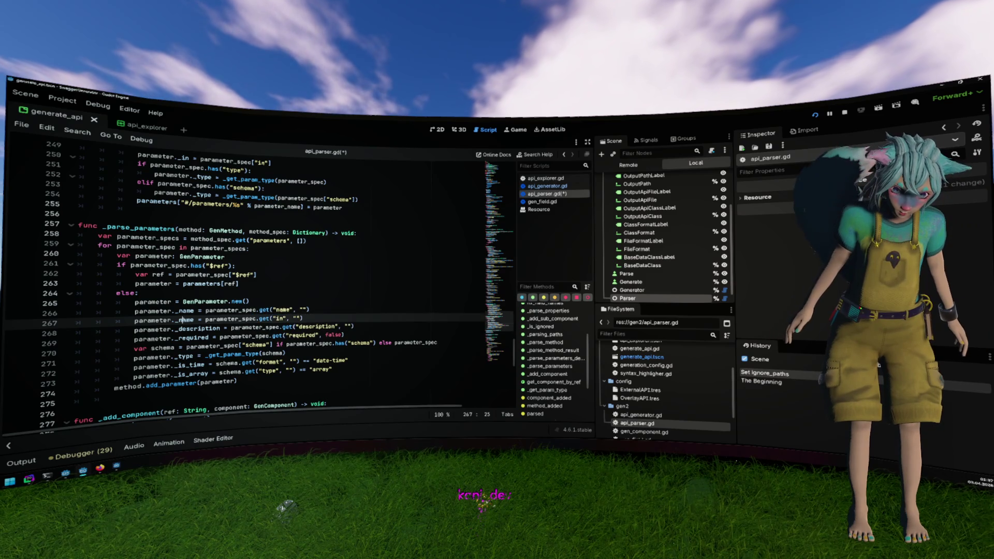
# Confirm GenParameter's _in property in gen_parameter.gd and assign the copied line to parameter._in.
pyautogui.click(184, 320)
pyautogui.keyDown('ctrl'); pyautogui.click(185, 319); pyautogui.keyUp('ctrl')
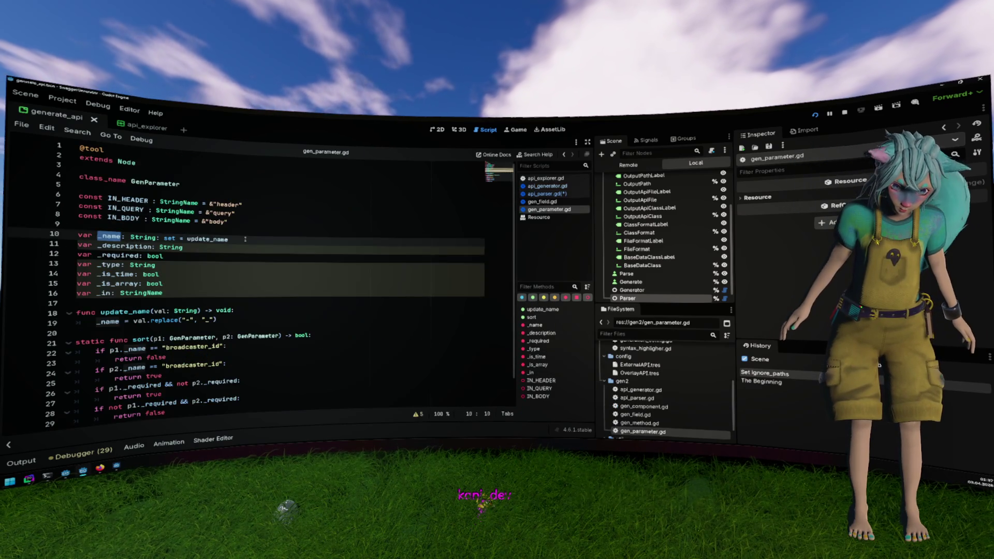
pyautogui.press('Down')
pyautogui.press('Down')
pyautogui.press('Down')
pyautogui.hotkey('ctrl', 'shift', 'Left')
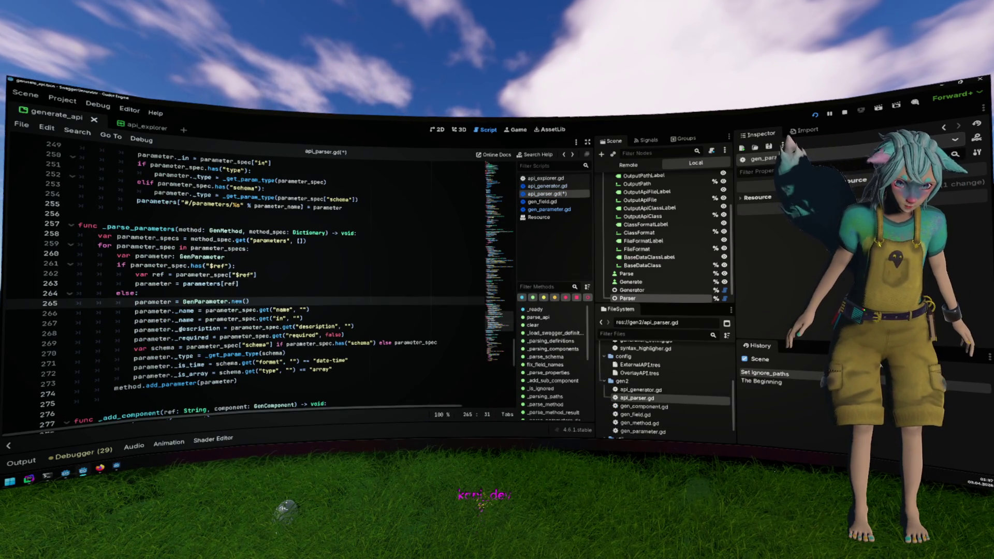
pyautogui.doubleClick(185, 320)
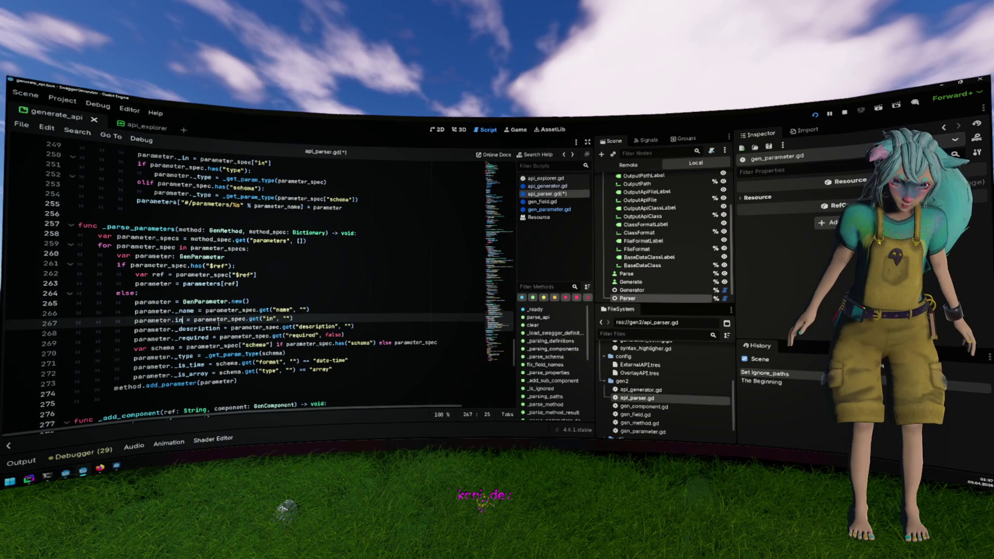
pyautogui.write('_in')
pyautogui.press('Escape')
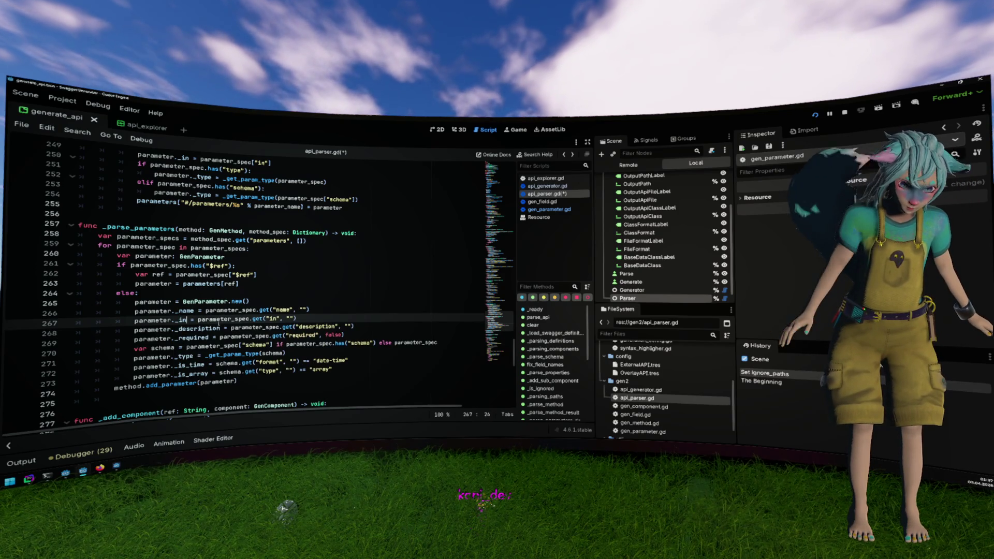
pyautogui.click(287, 301)
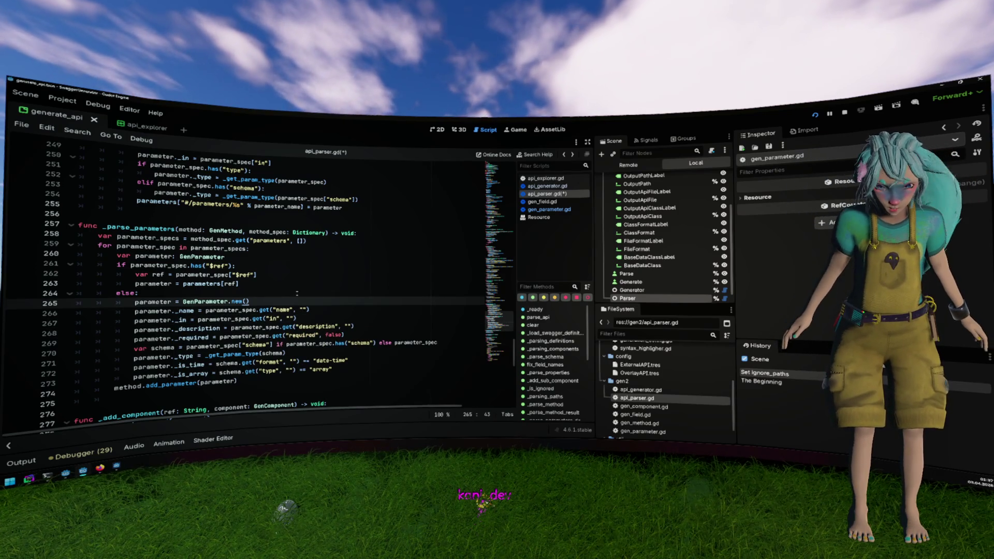
pyautogui.scroll(-1, 311, 295)
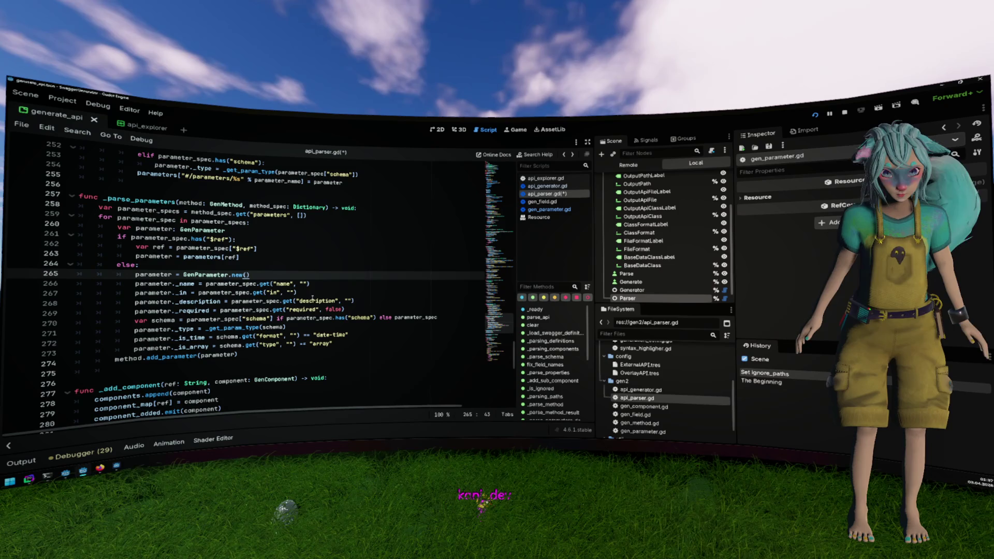
pyautogui.click(311, 293)
pyautogui.hotkey('alt', 'Left')
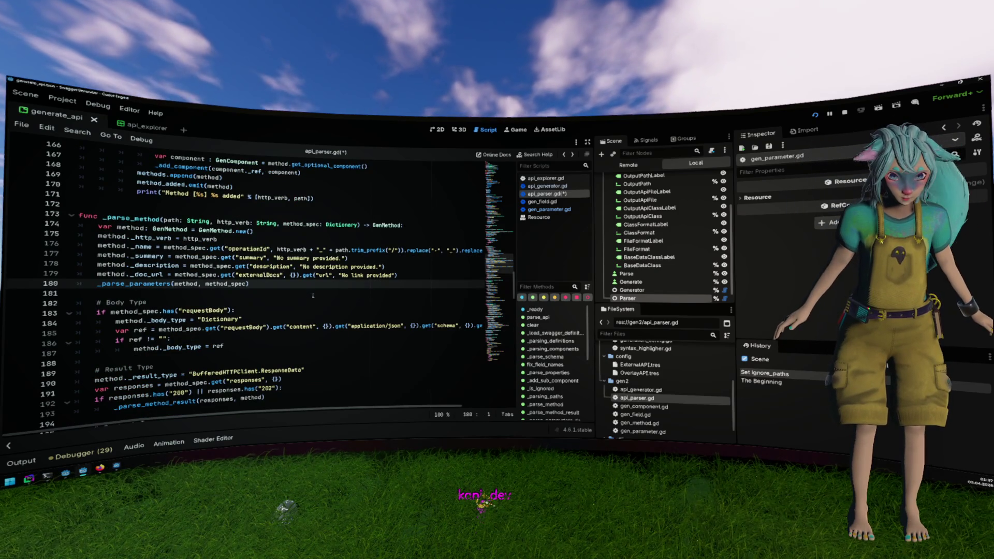
pyautogui.click(236, 344)
pyautogui.scroll(-2, 283, 339)
pyautogui.hscroll(3, 283, 338)
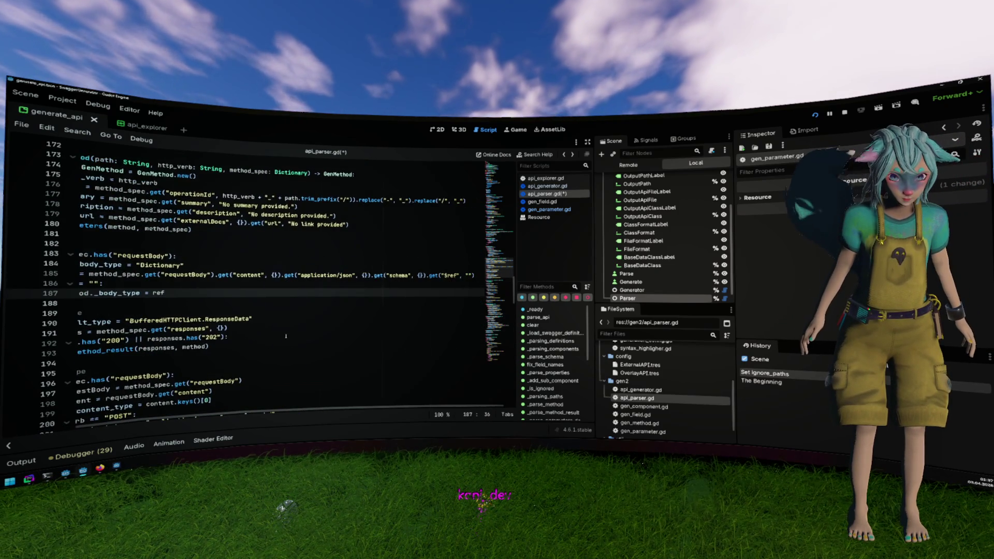
pyautogui.hscroll(-3, 298, 325)
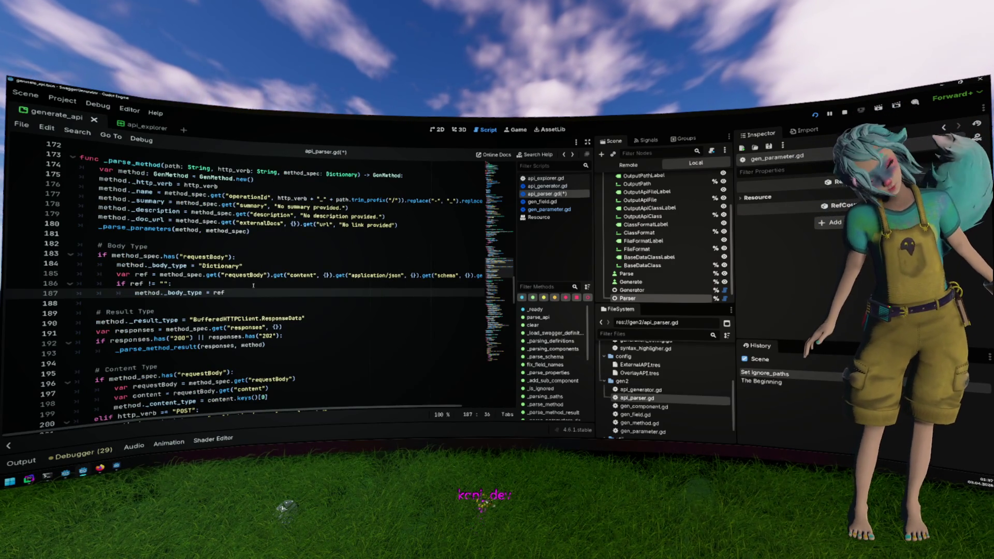
pyautogui.hotkey('ctrl', 'z')
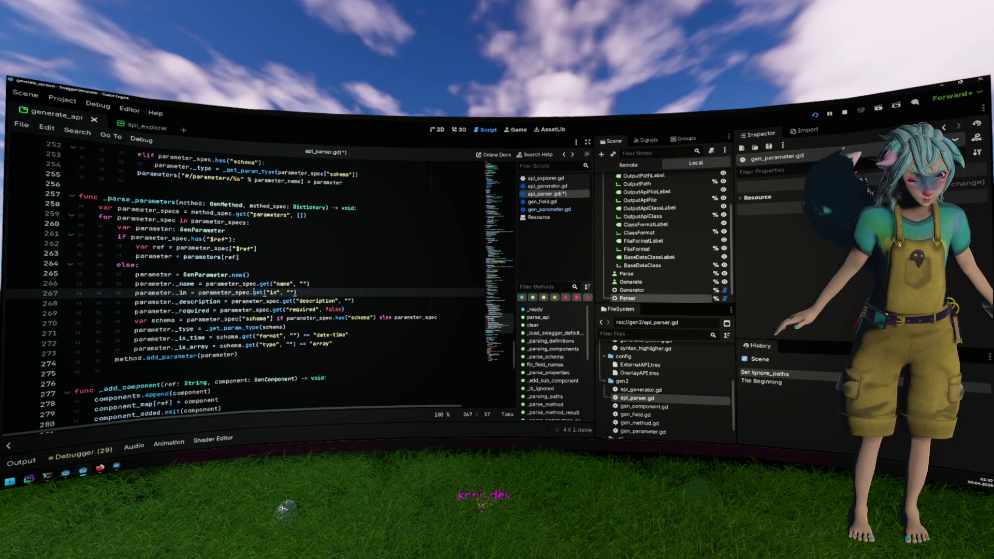
pyautogui.doubleClick(205, 276)
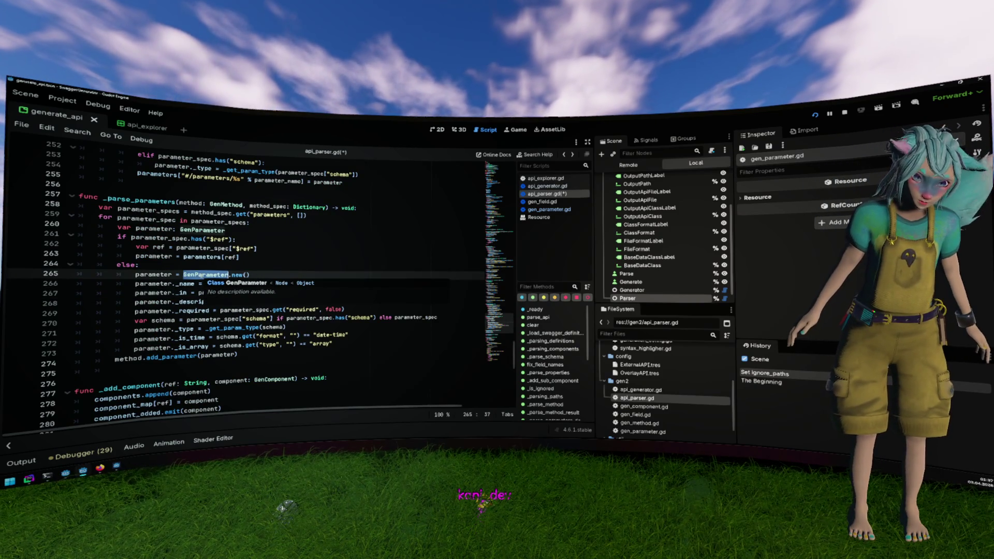
pyautogui.keyDown('ctrl'); pyautogui.click(201, 275); pyautogui.keyUp('ctrl')
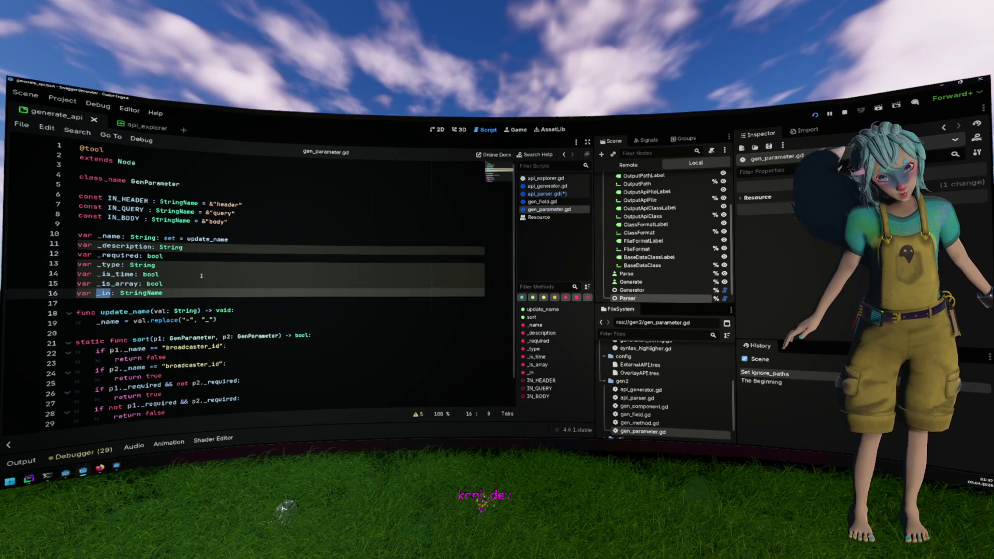
pyautogui.click(201, 275)
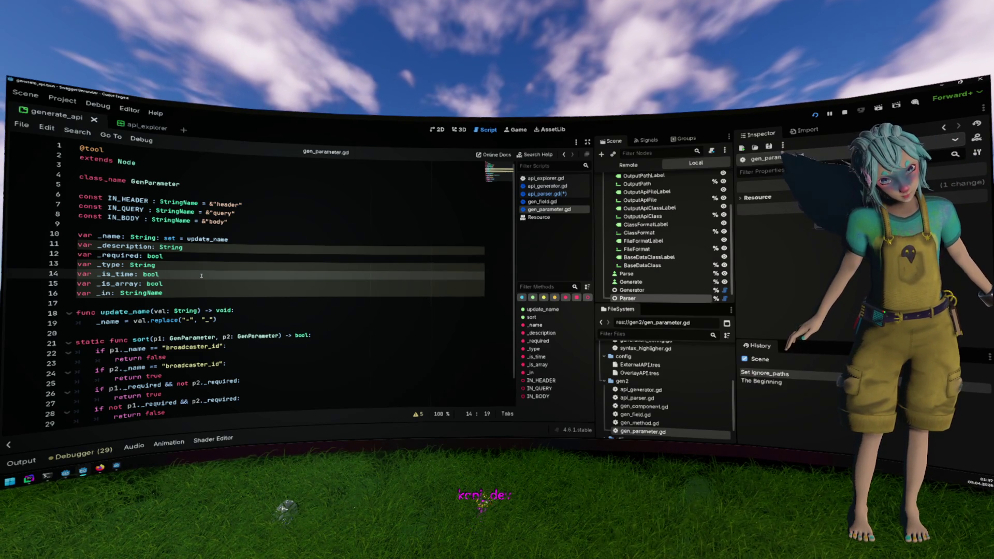
pyautogui.moveTo(238, 222); pyautogui.dragTo(78, 195)
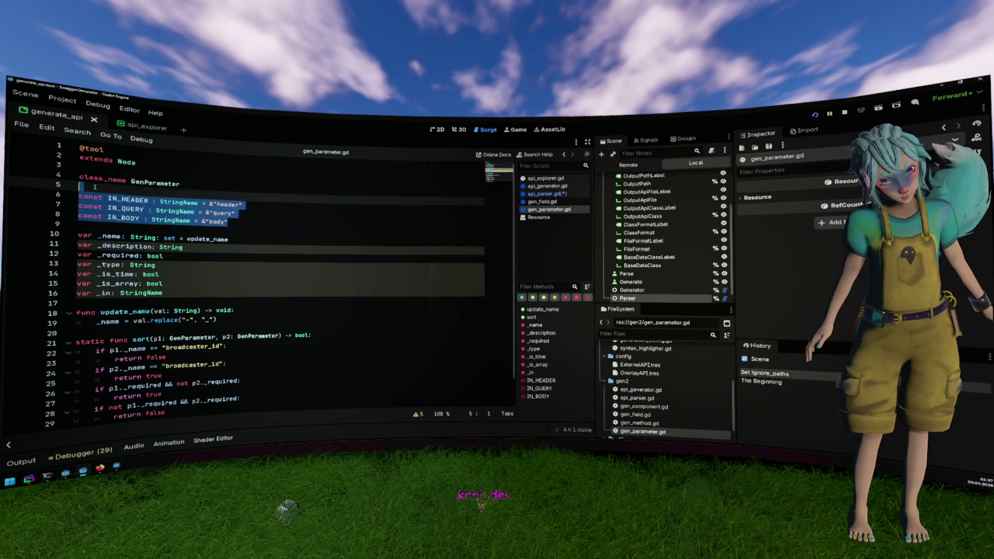
pyautogui.doubleClick(156, 183)
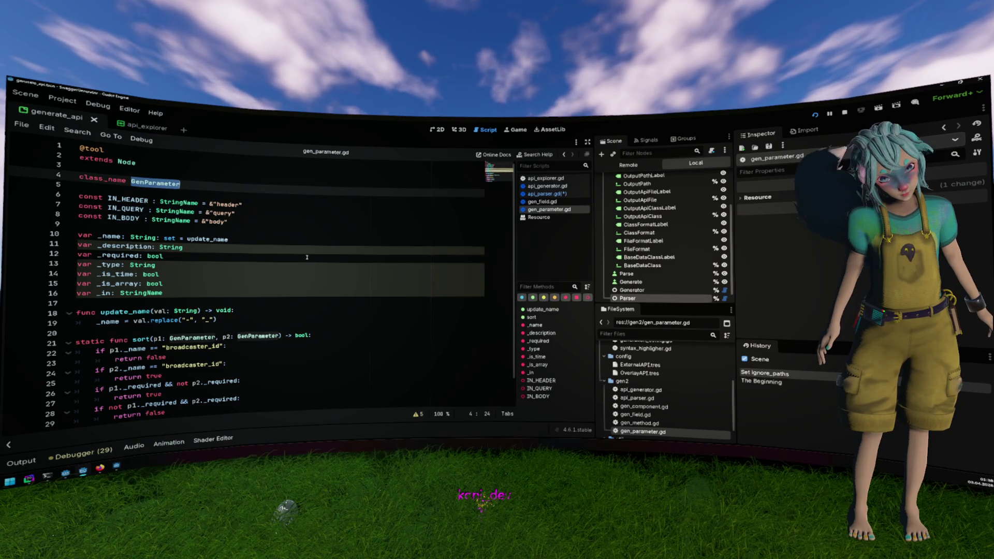
pyautogui.scroll(-1, 307, 257)
pyautogui.hotkey('alt', 'Left')
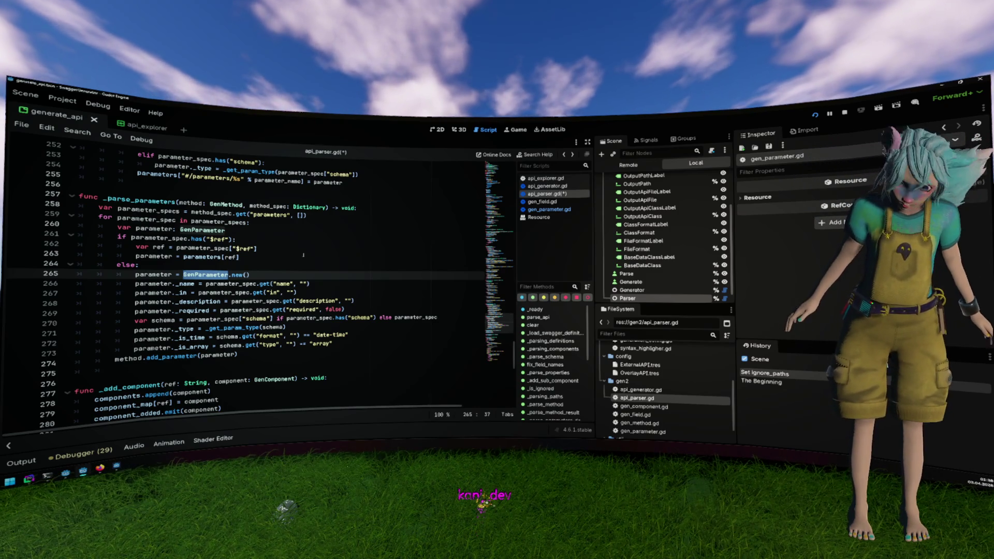
# In the browser, expand the POST's first parameter and its schema, showing p_amount, p_item_id, p_twitch_id.
pyautogui.hotkey('alt', 'Tab')
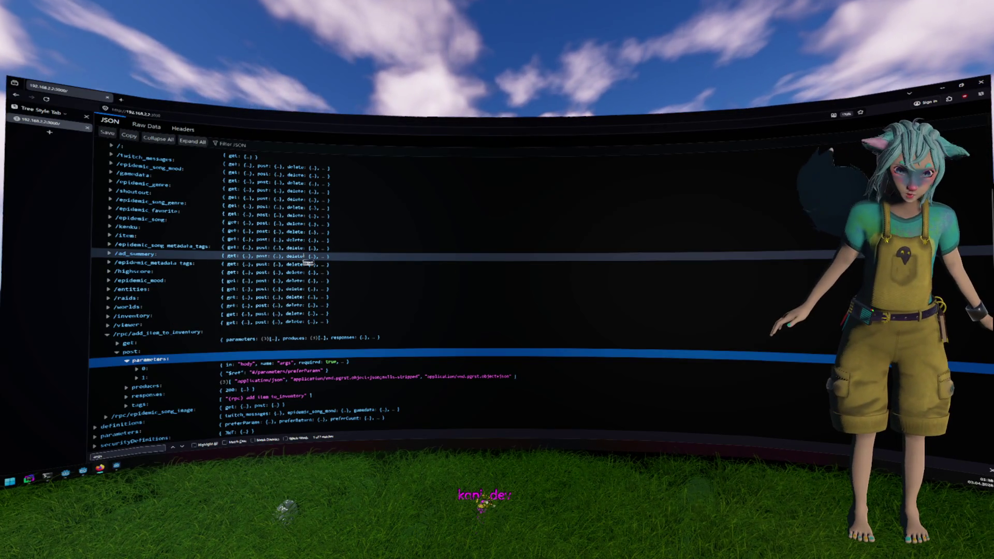
pyautogui.click(142, 367)
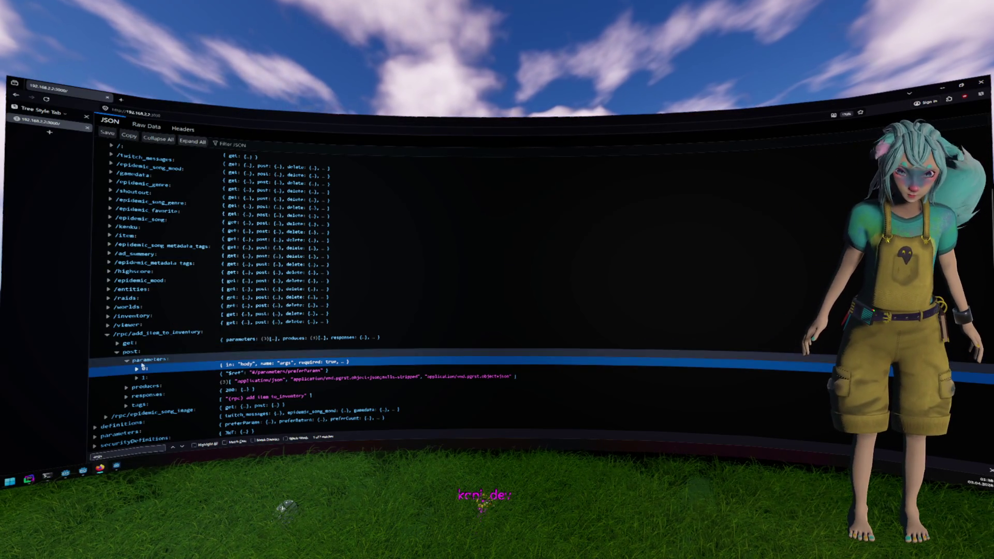
pyautogui.click(137, 368)
pyautogui.scroll(-2, 222, 364)
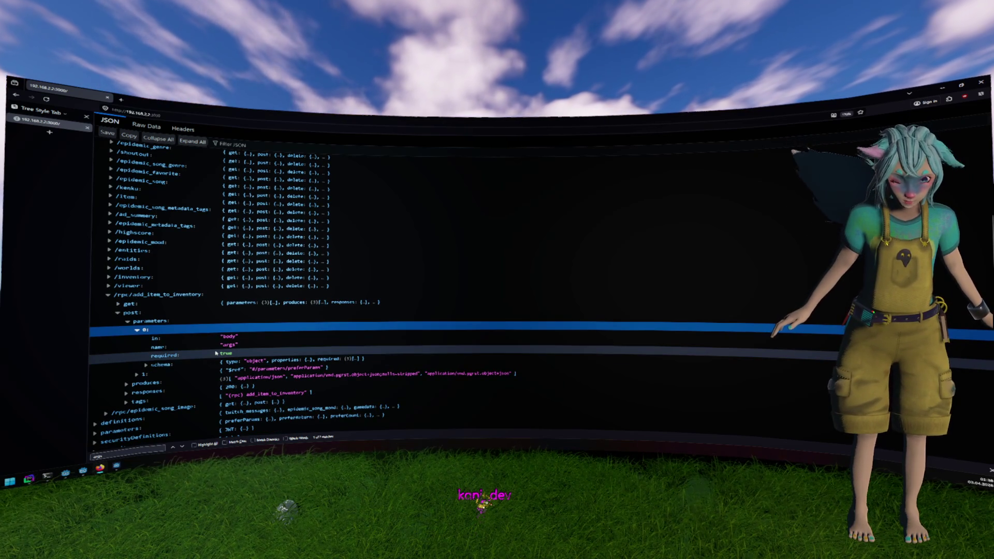
pyautogui.click(172, 366)
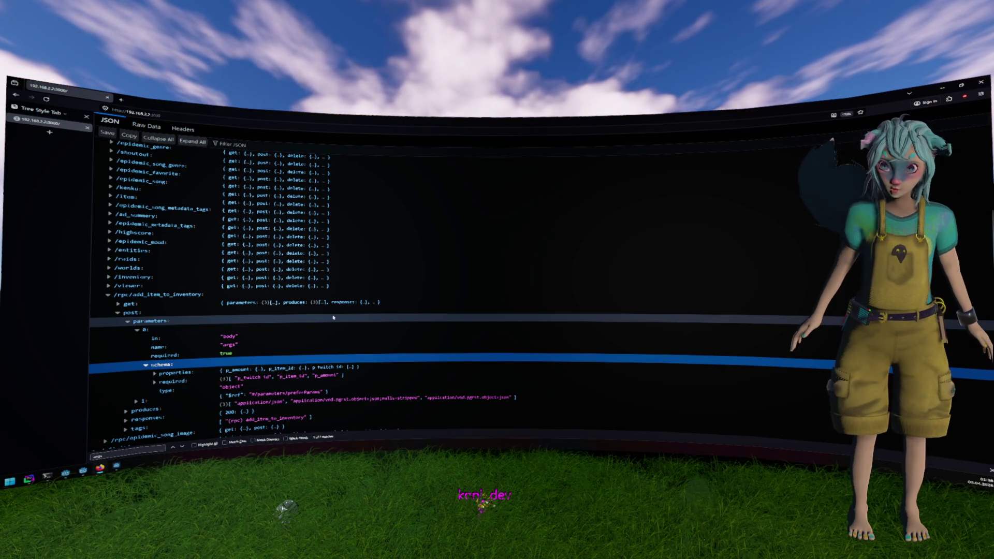